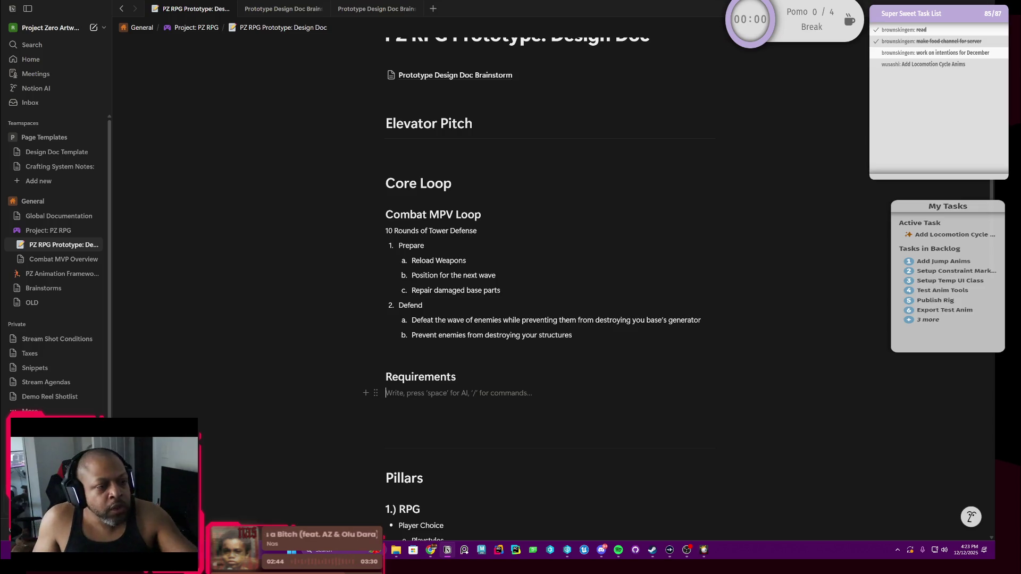
text(Playe)
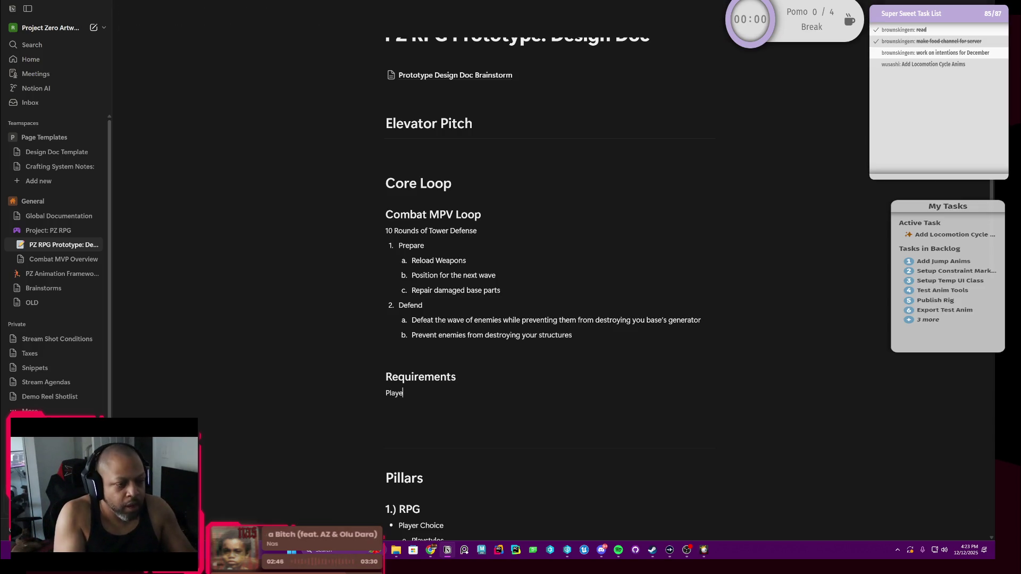
text(r)
Clear the block and turn it into a Heading 3 reading Player.
key(BackSpace)
key(BackSpace)
key(BackSpace)
key(BackSpace)
key(BackSpace)
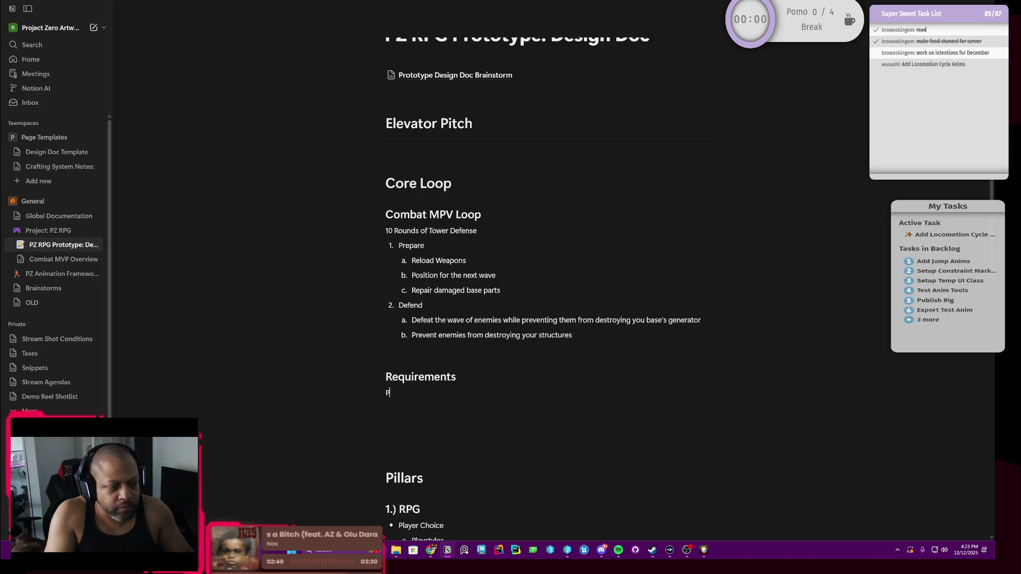
key(BackSpace)
click(374, 393)
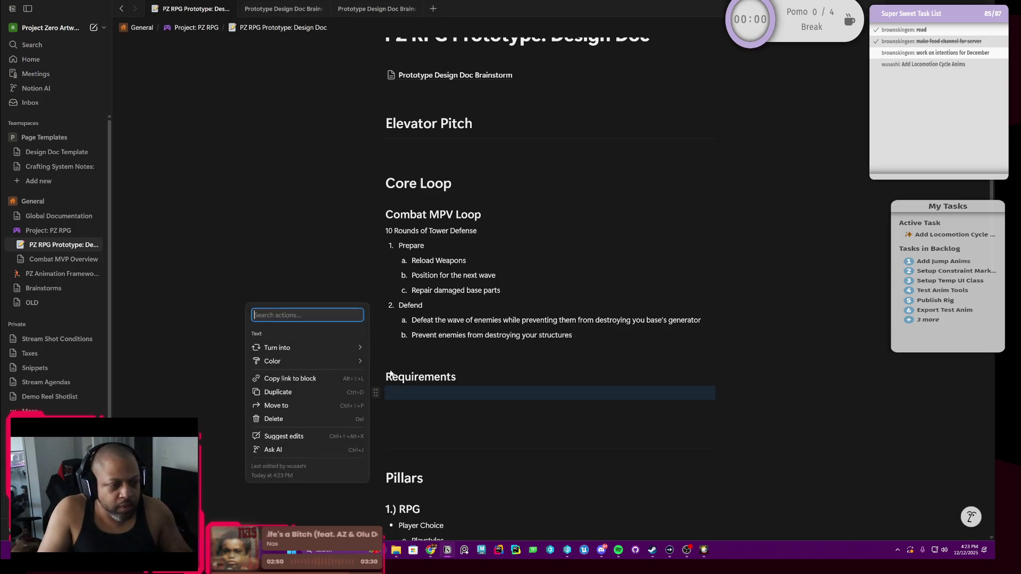
mouse_move(277, 347)
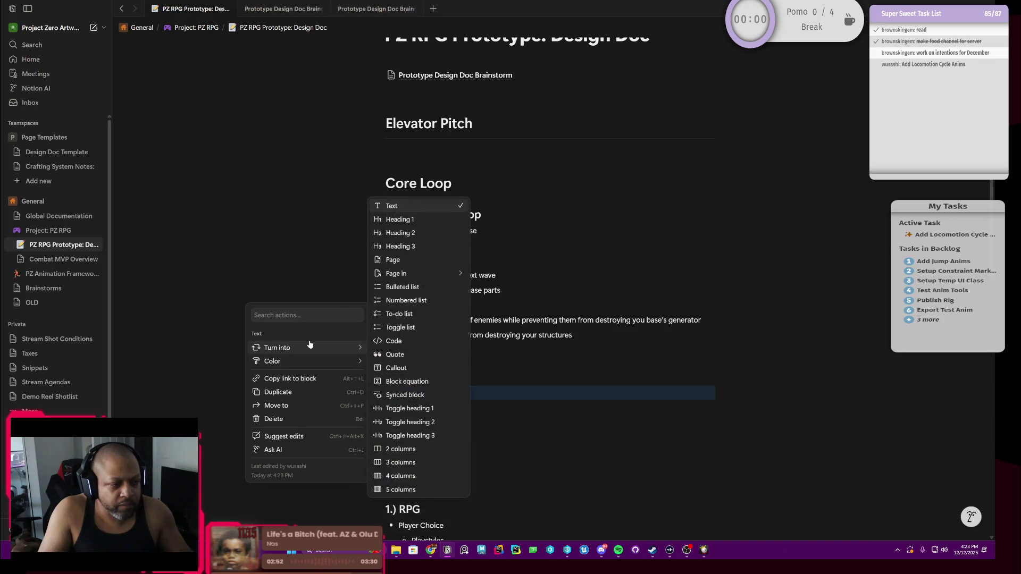
click(401, 246)
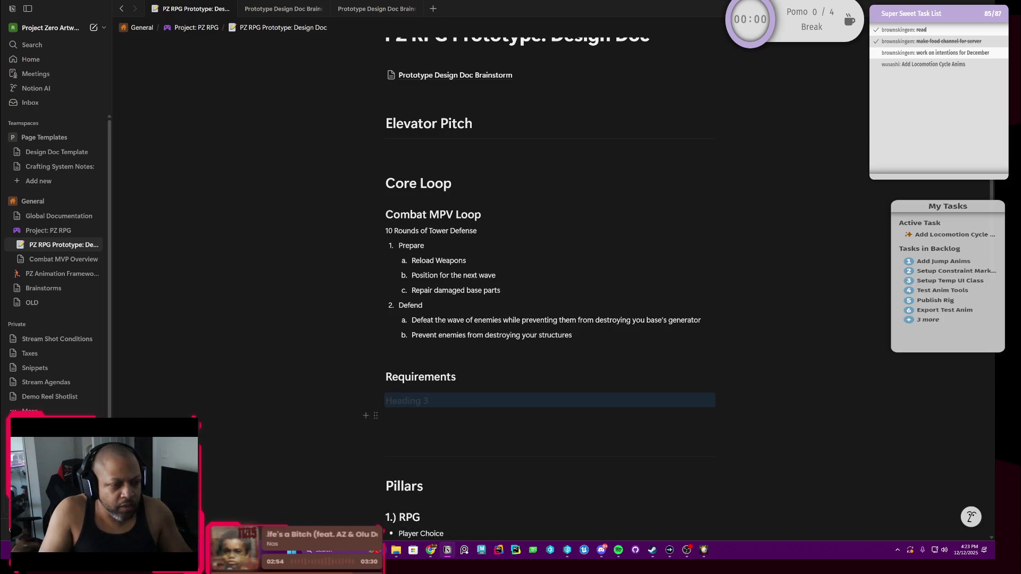
text(Player)
key(Return)
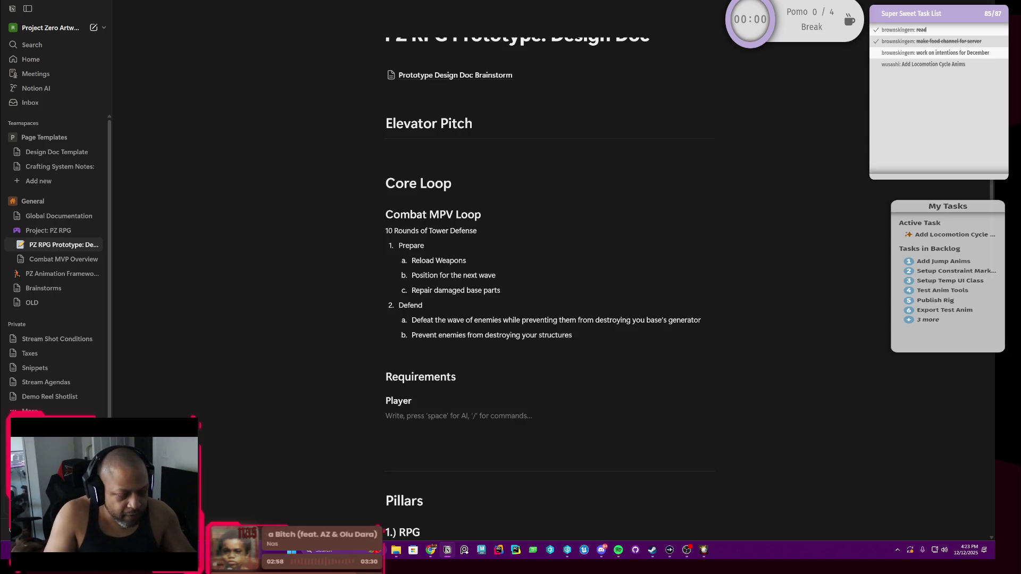
Turn the empty line under Player into a to-do item.
click(375, 415)
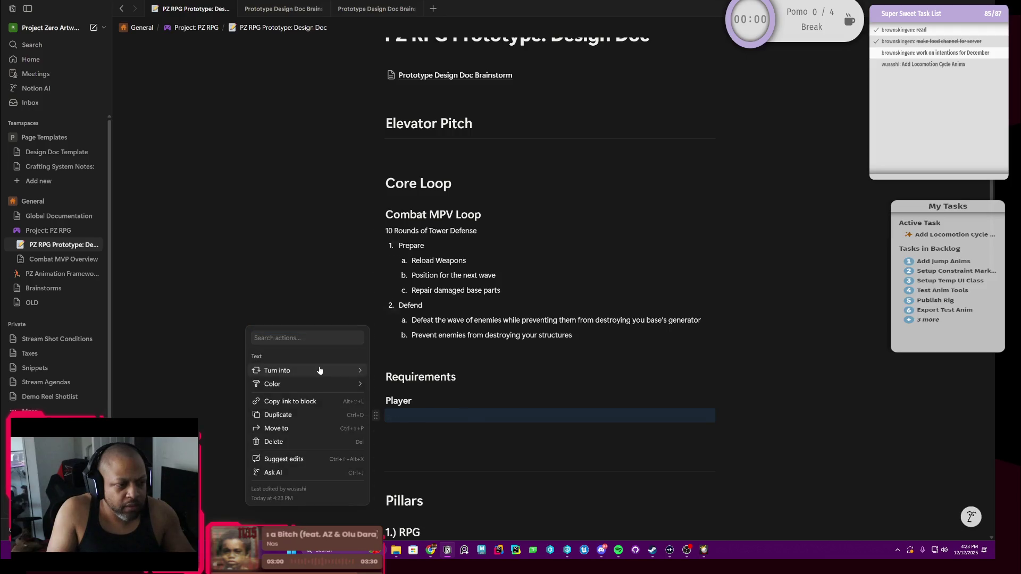
mouse_move(277, 371)
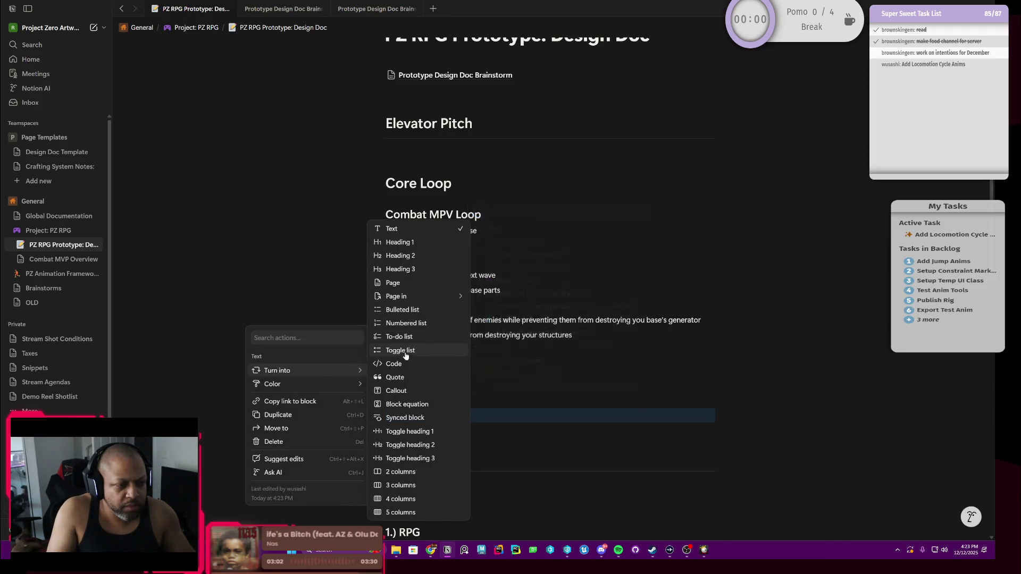
click(399, 337)
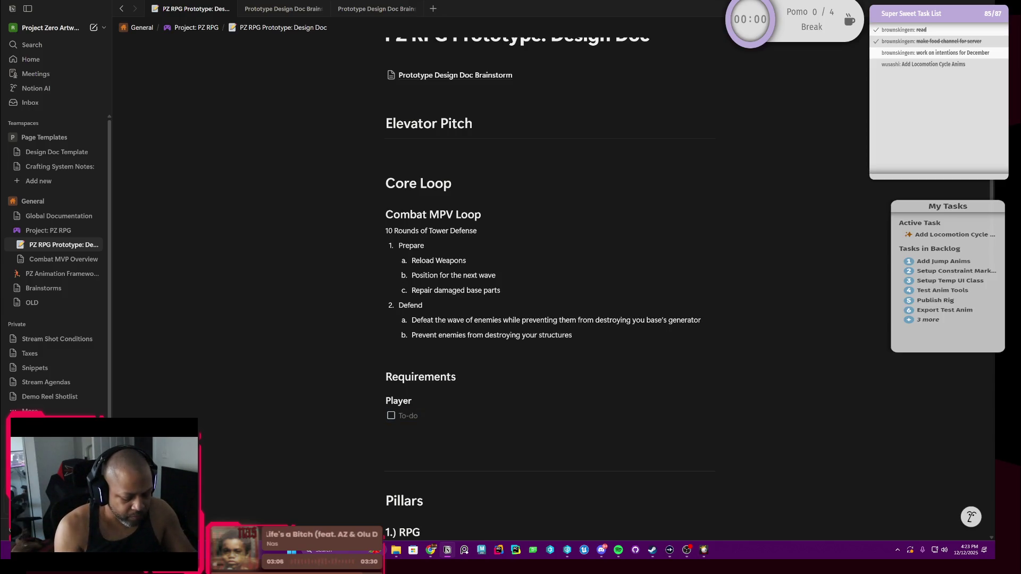
text(Ba)
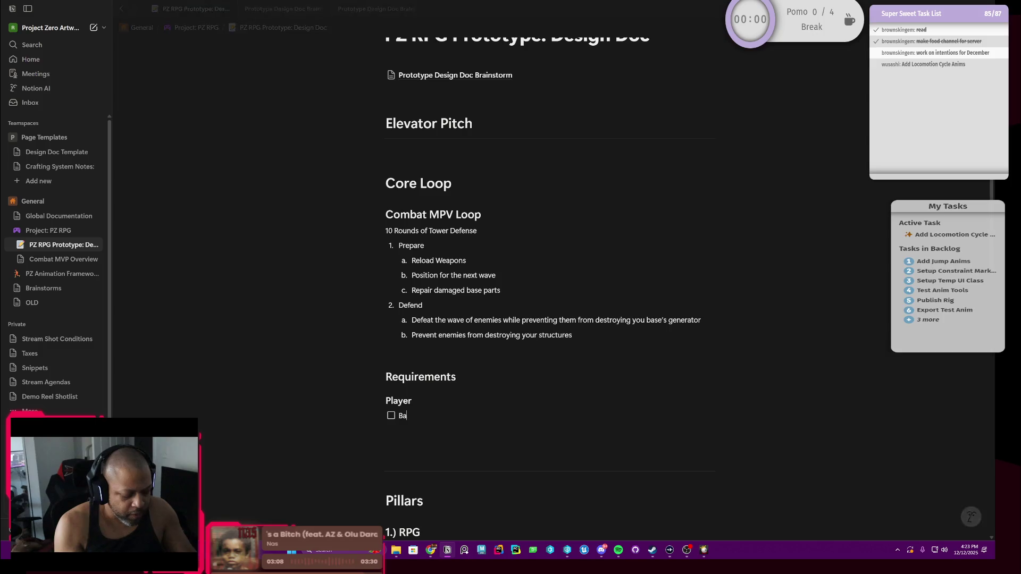
text(se Player Lo)
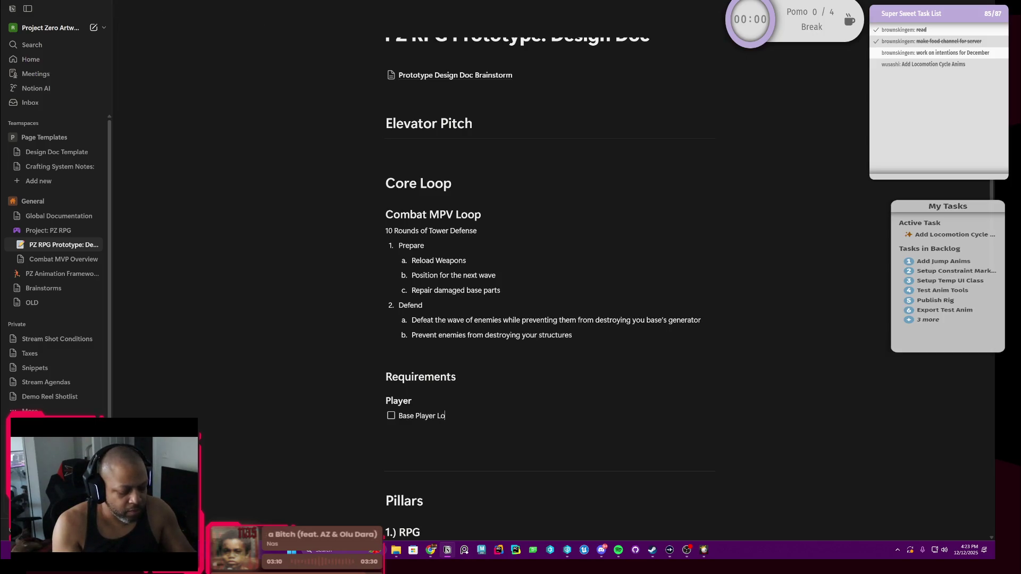
text(como)
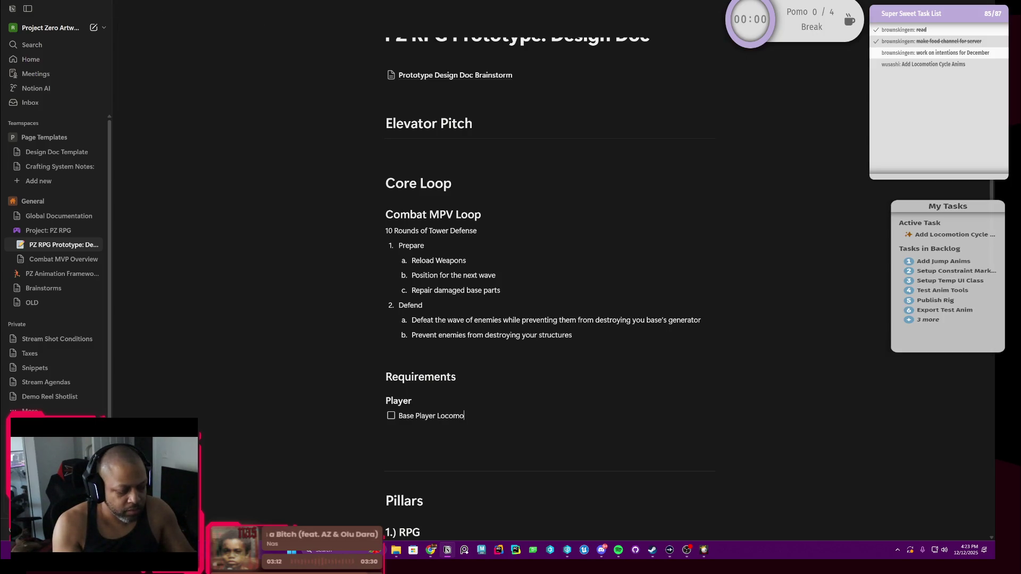
text(tion)
Add Base Player Locomotion with Strafe Movement and Stances nested beneath it.
key(Return)
key(Tab)
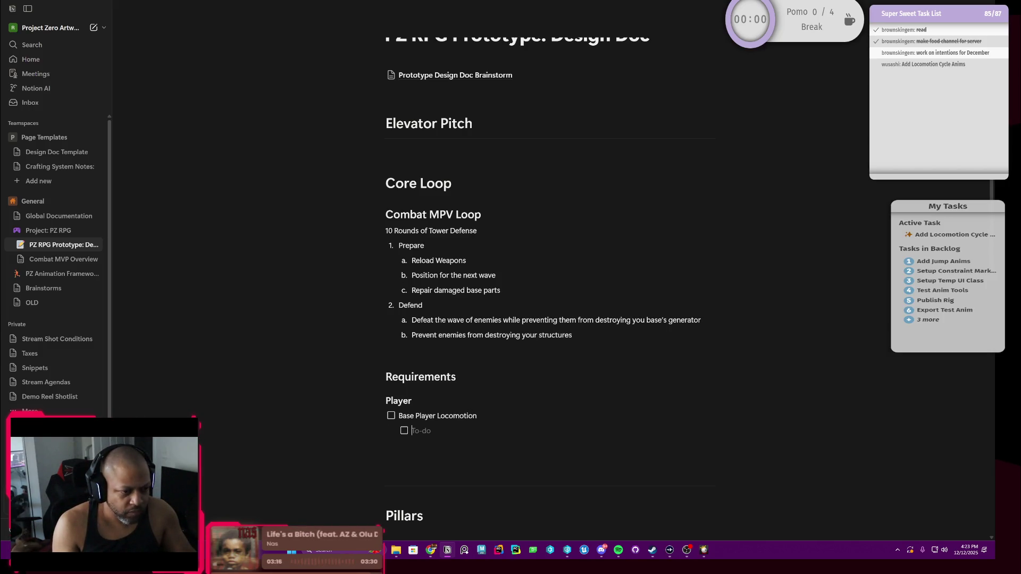
text(Str)
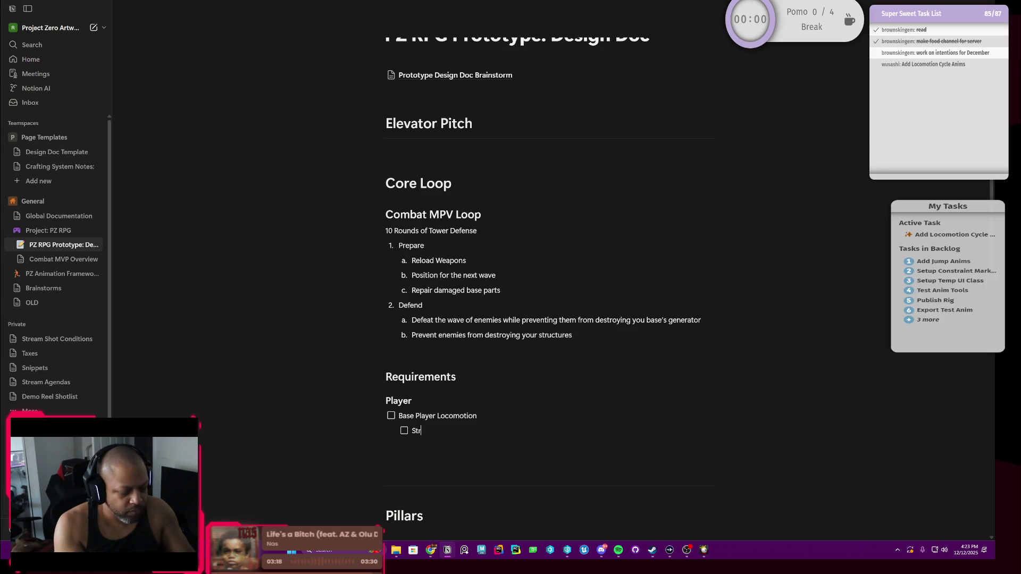
text(afe Movement)
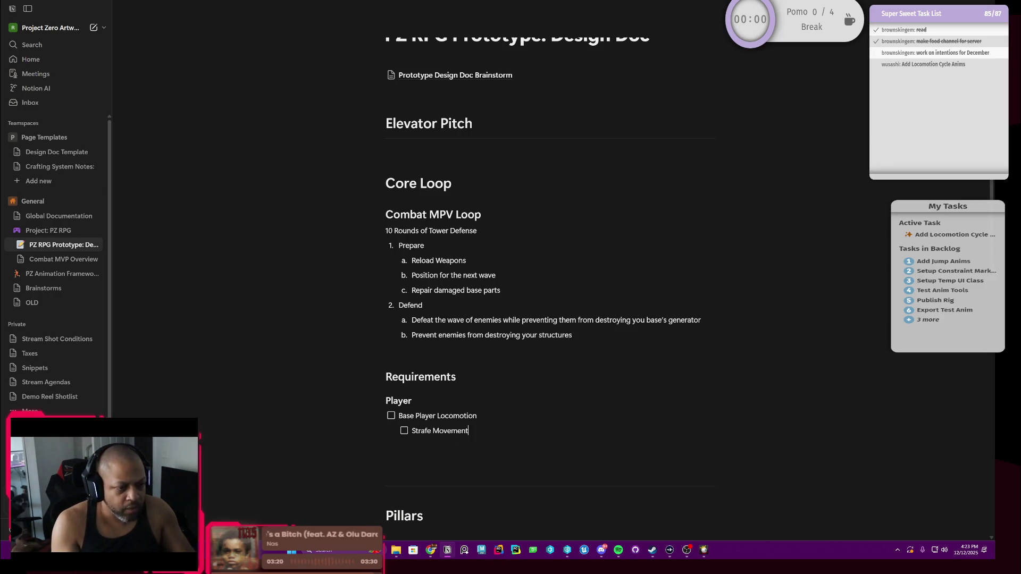
key(Return)
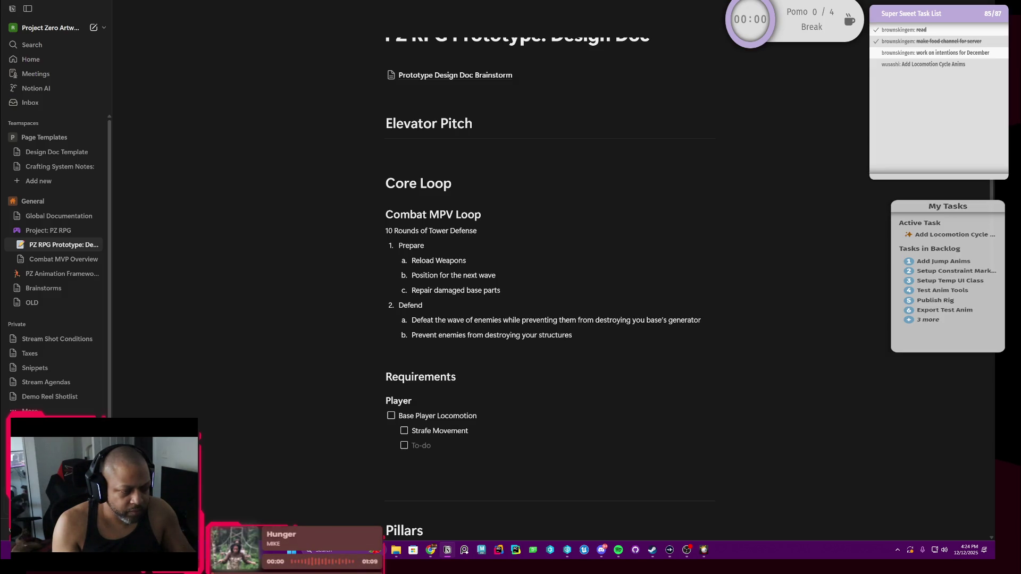
key(Tab)
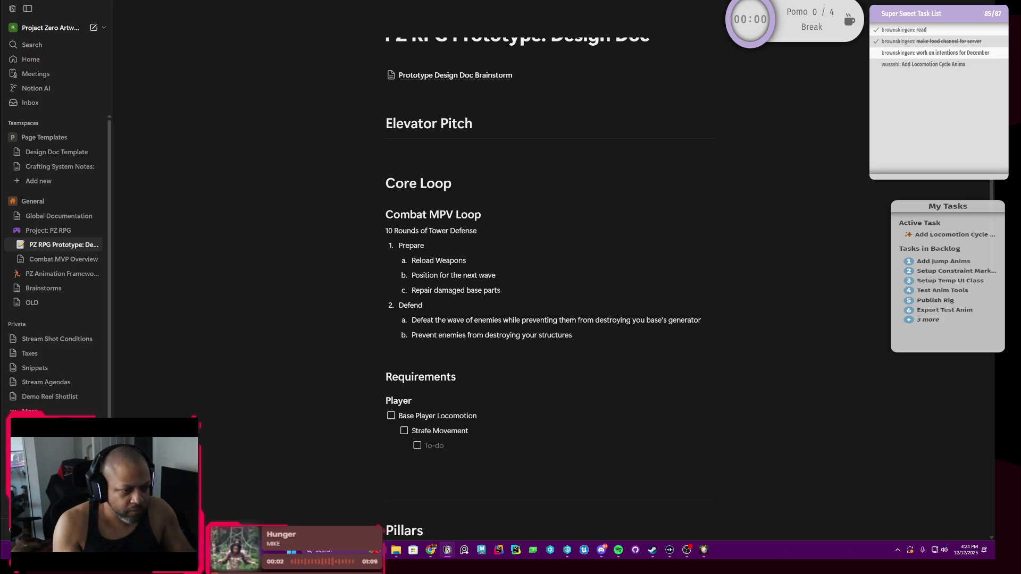
key(shift+Tab)
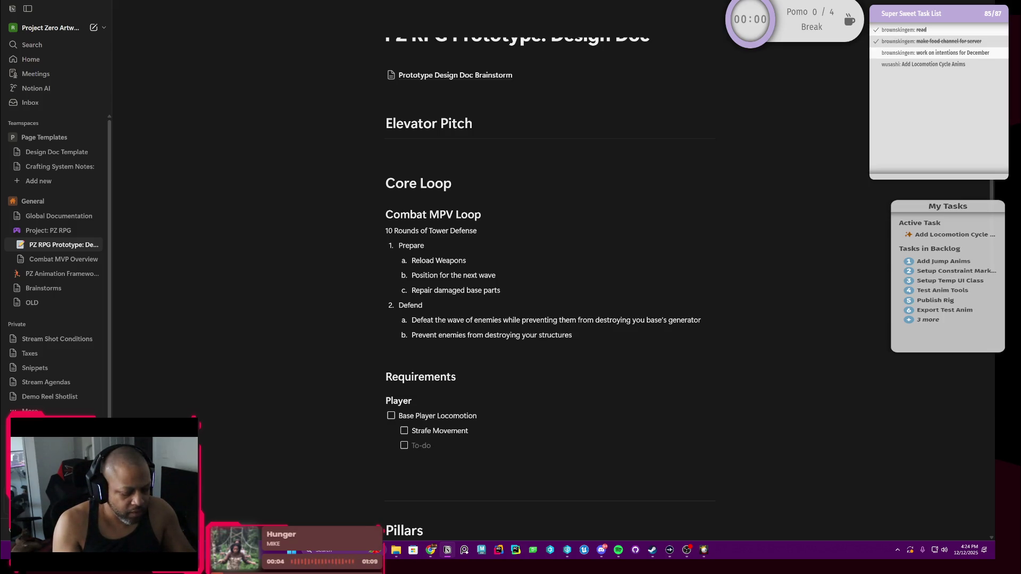
text(Stances)
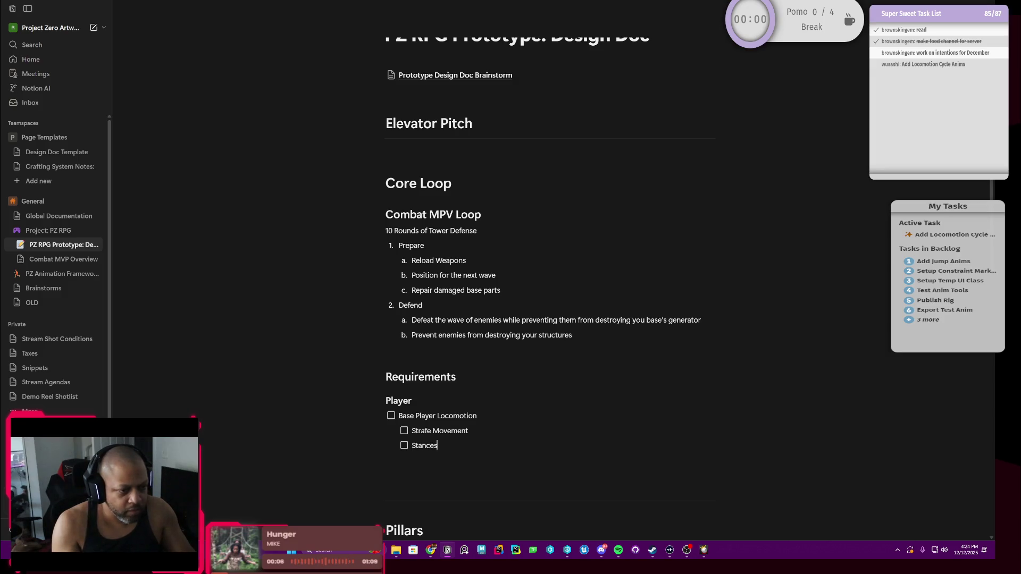
Nest Standing and Crouching to-dos under Stances, then return to the outer level.
key(Return)
key(Tab)
text(Standign)
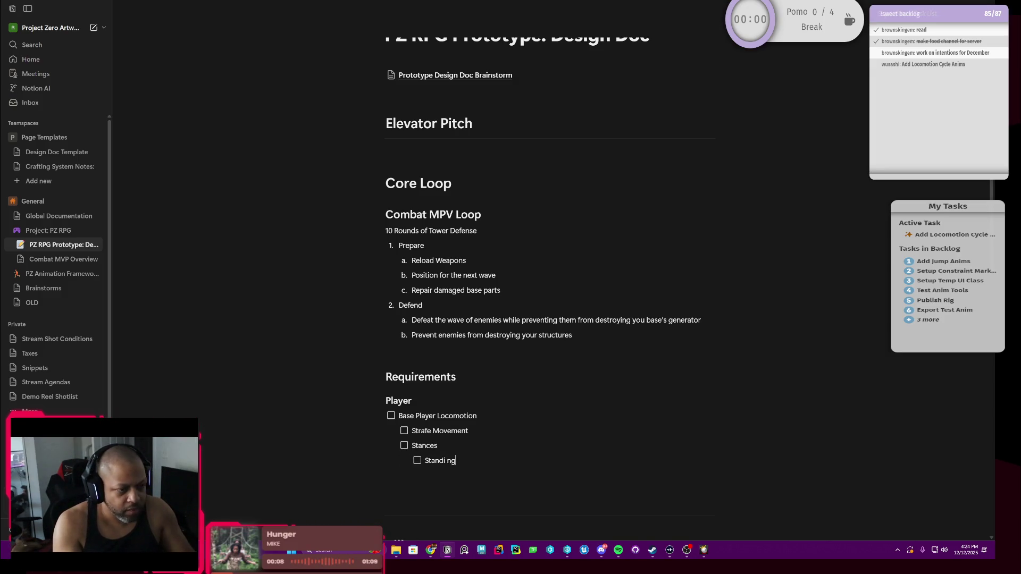
key(BackSpace)
key(BackSpace)
text(ng)
key(Return)
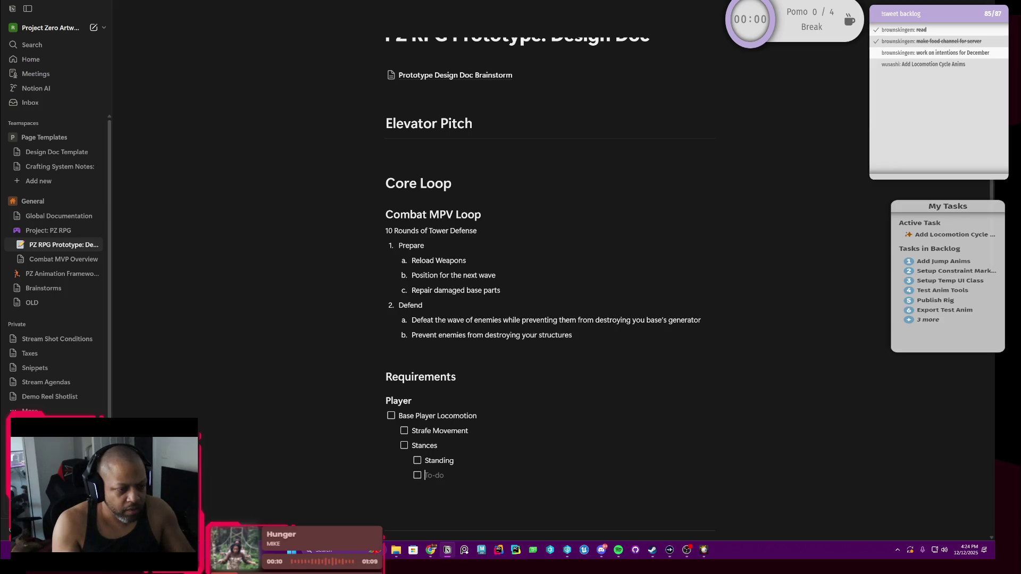
text(Crouching)
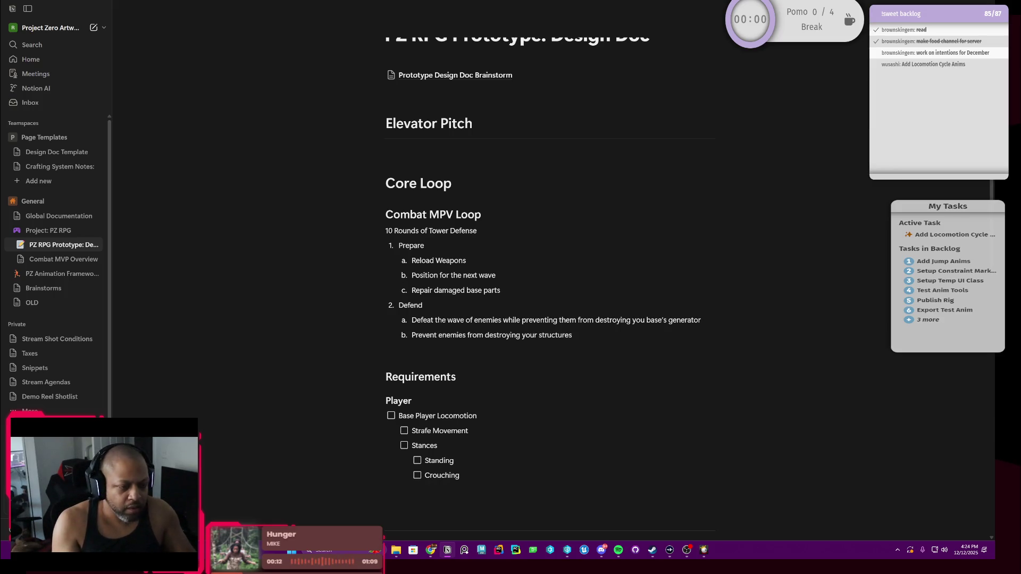
key(Return)
key(shift+Tab)
key(shift+Tab)
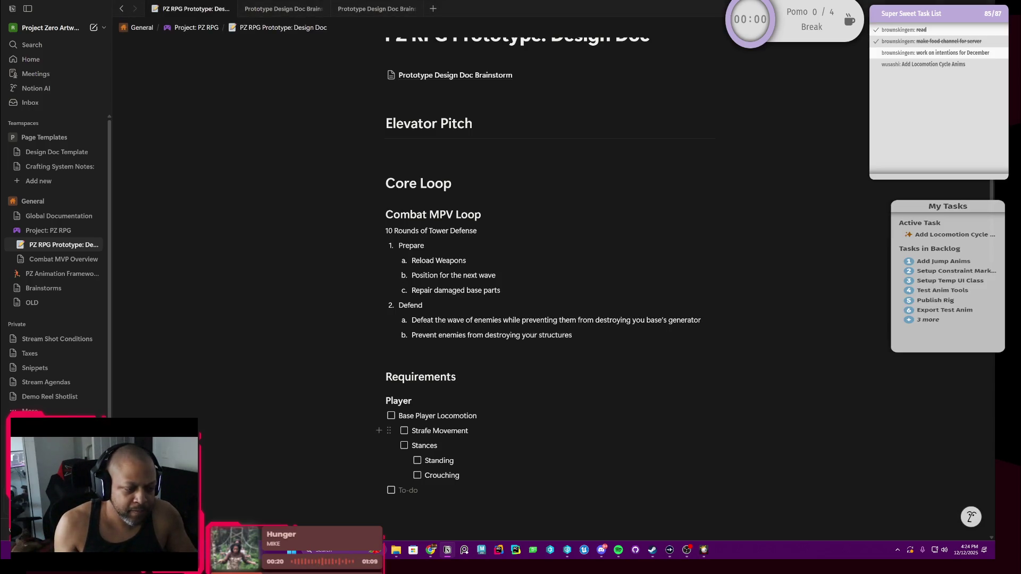
text(3r)
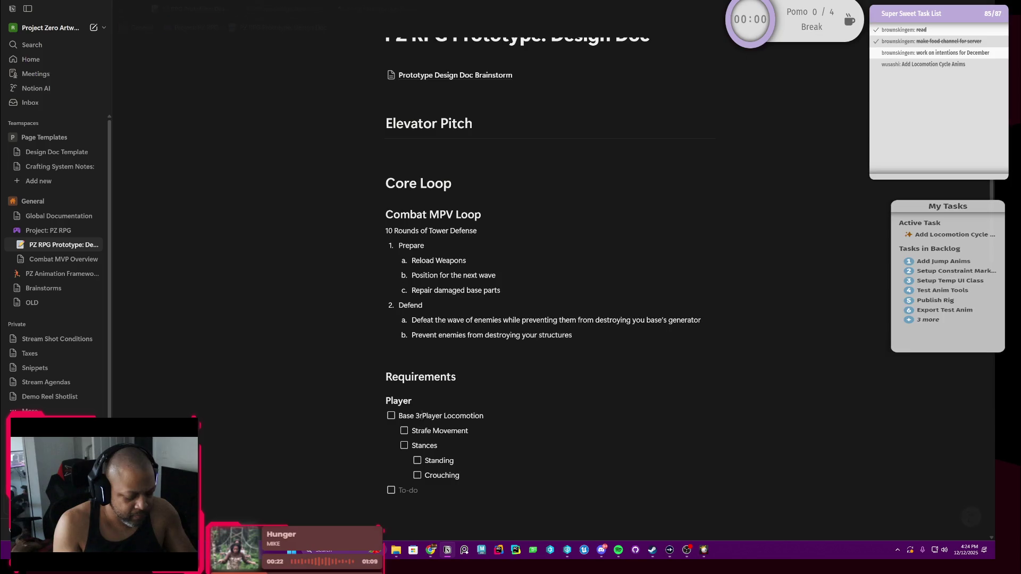
text(d Person Sh)
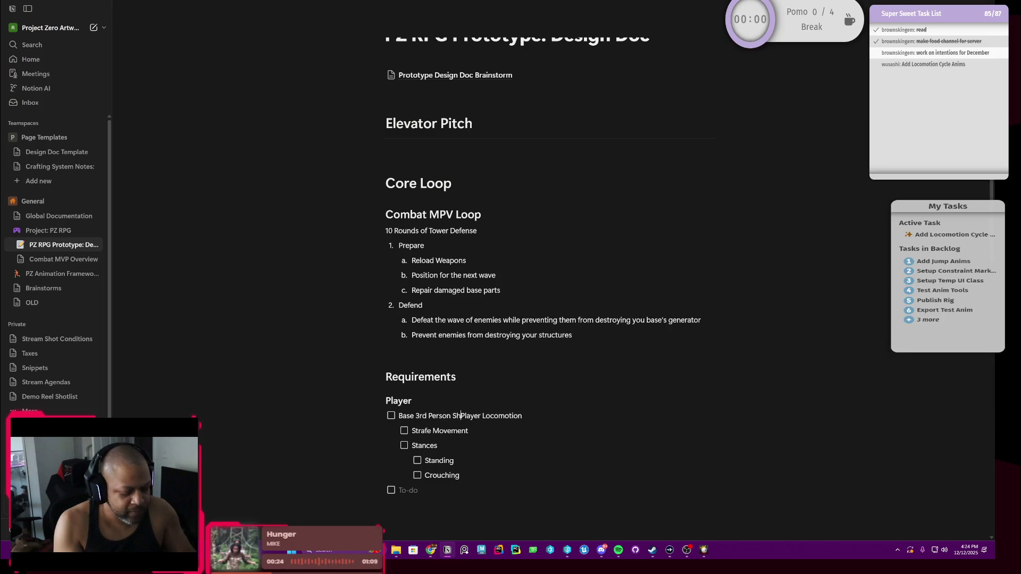
text(ooter)
Rename the first item to Base 3rd Person Shooter Player Locomotion and clear the stray Weapons entry.
key(Delete)
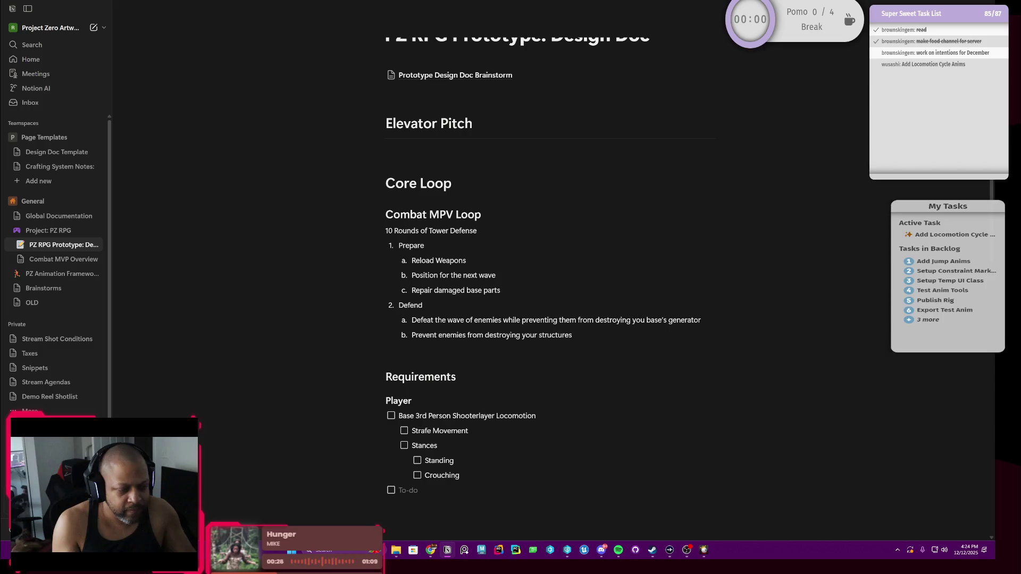
text(P)
key(Down)
key(Down)
key(Down)
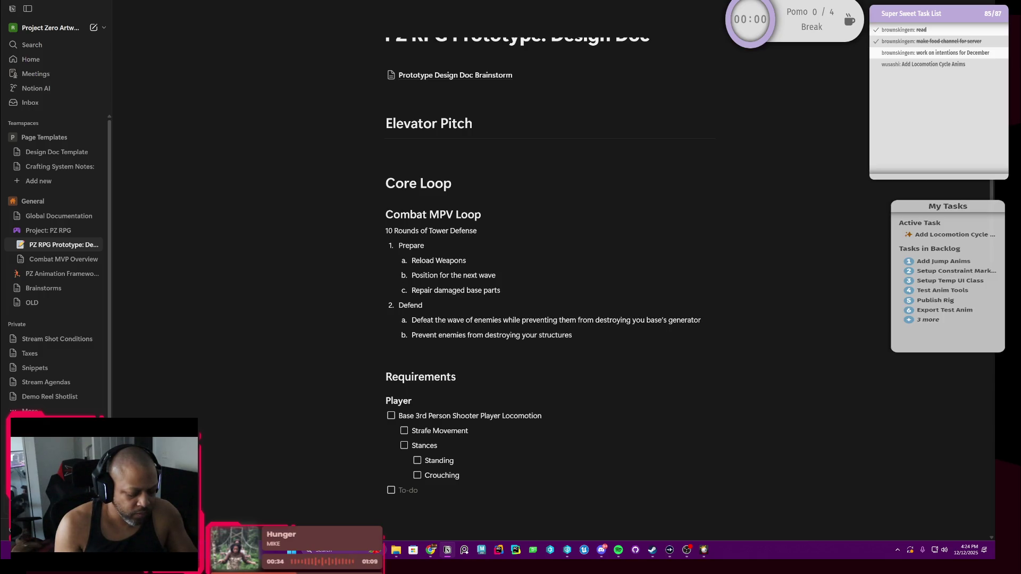
text(Weapons)
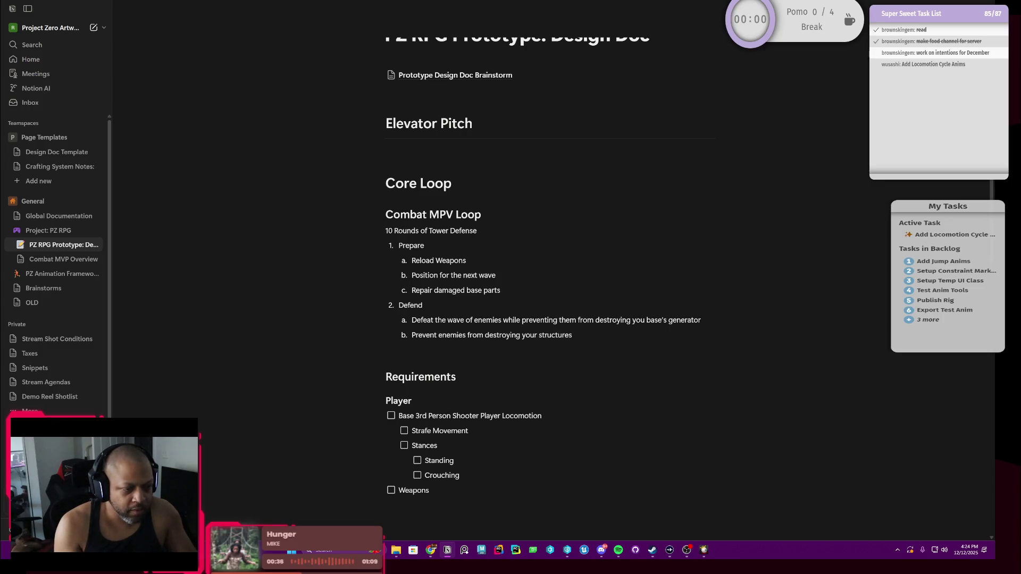
key(BackSpace)
key(BackSpace)
key(BackSpace)
key(BackSpace)
key(BackSpace)
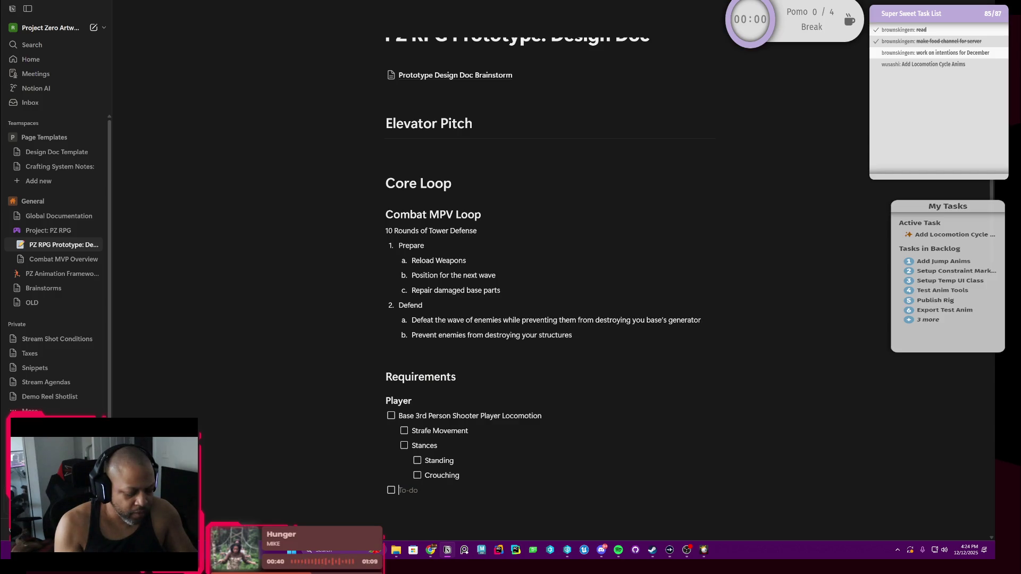
text(Base Player )
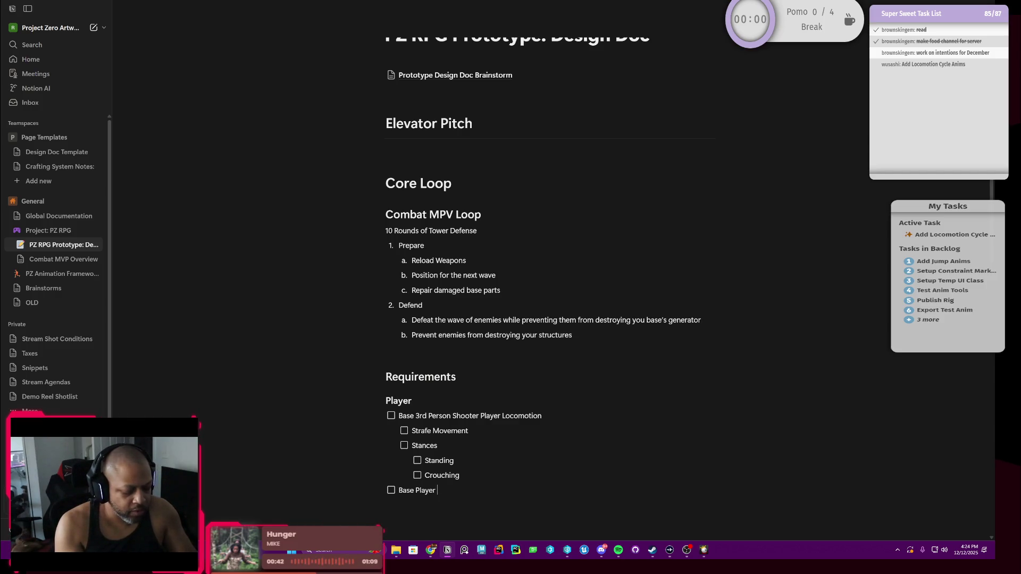
text(Stats)
Add a Base Player Stats to-do with a nested Health item.
key(Return)
key(Tab)
text(Heal)
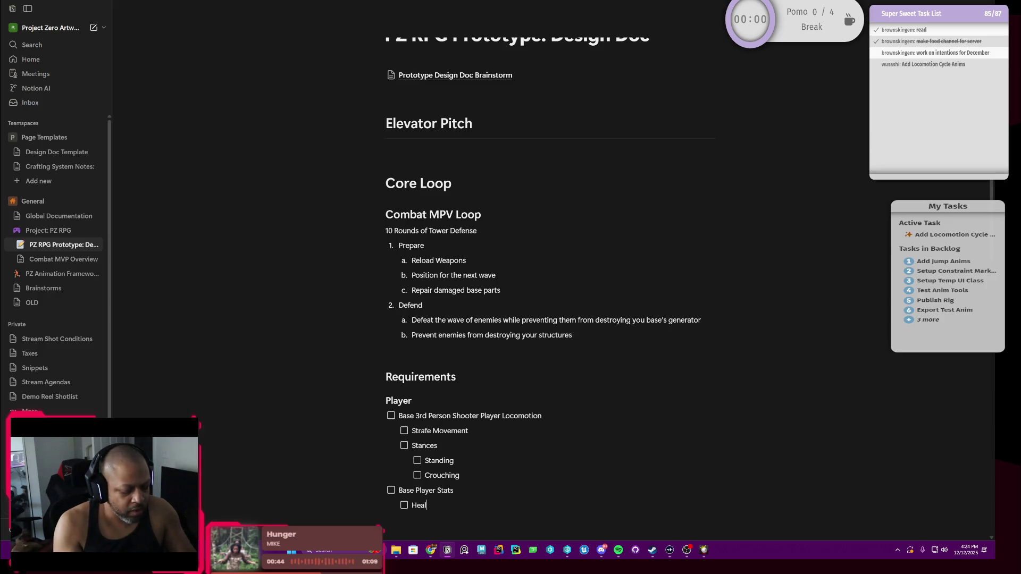
text(th)
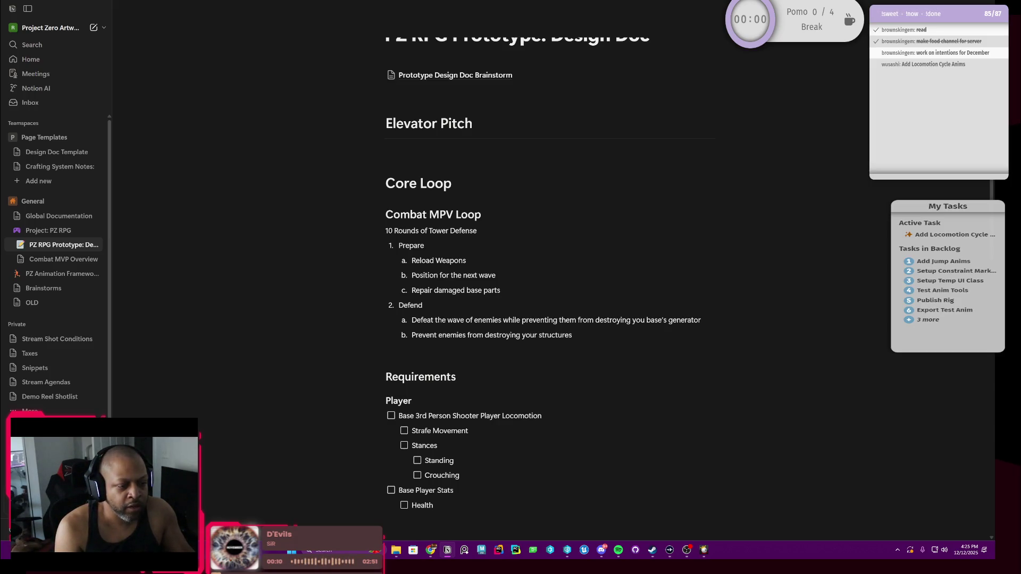
key(Return)
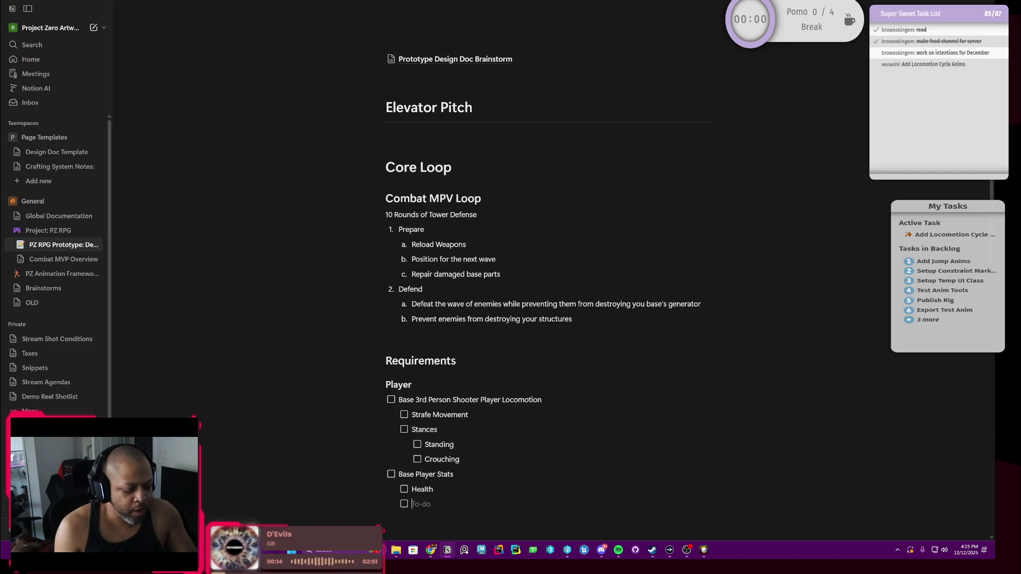
text(Def)
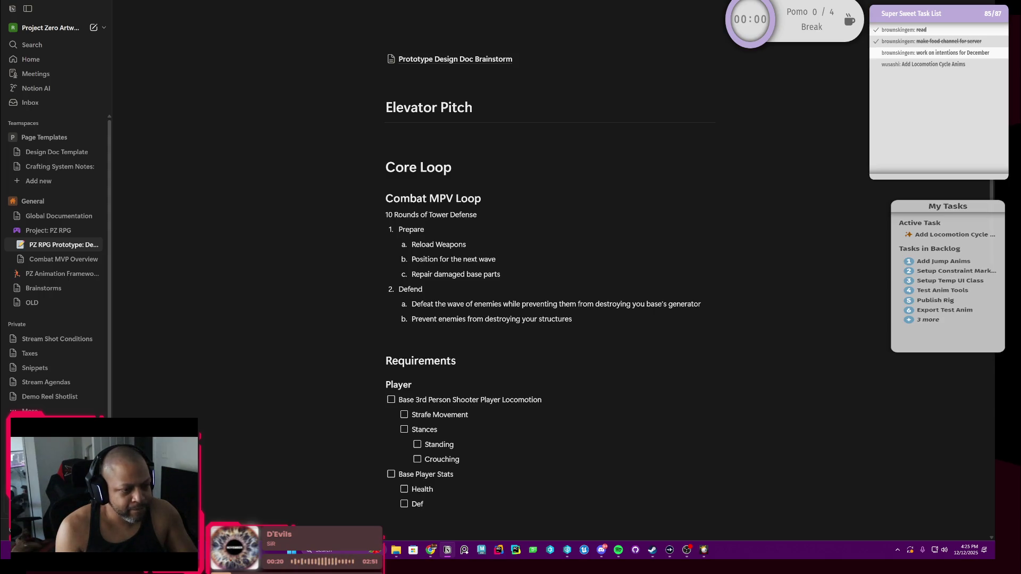
text(ense)
Add Defense under Base Player Stats, then a top-level Weapons to-do with a nested item.
key(Return)
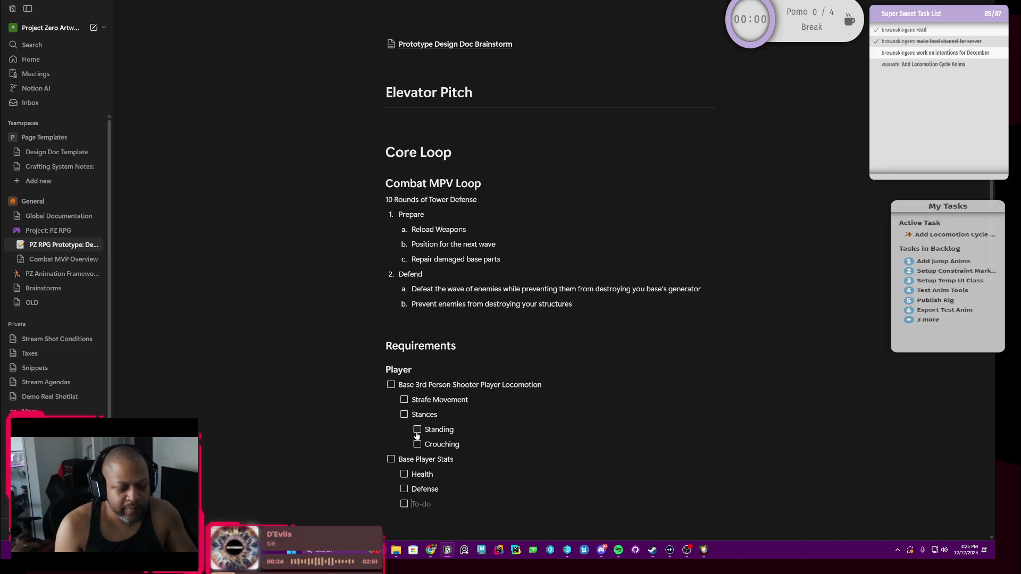
key(shift+Tab)
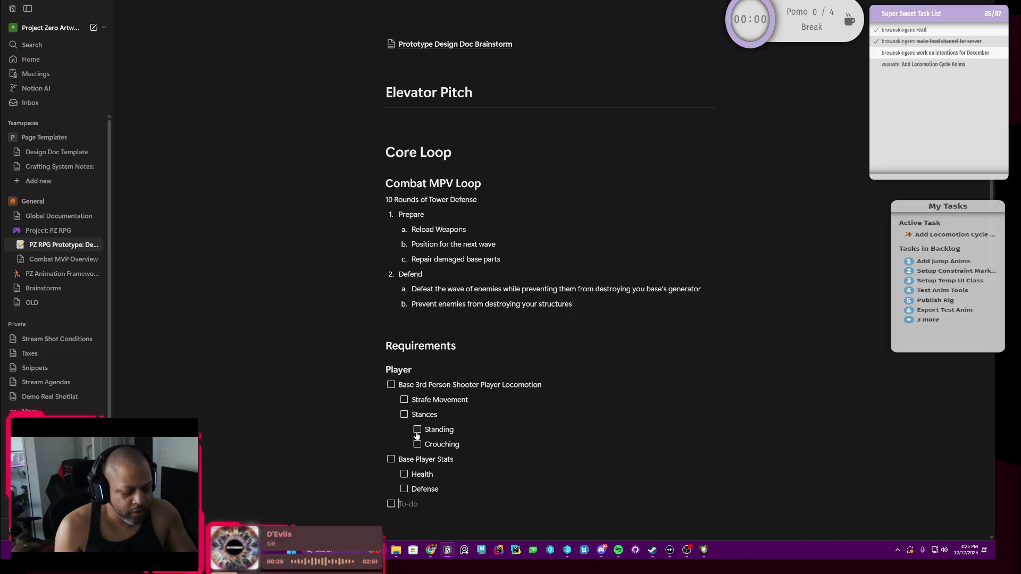
text(Weapons)
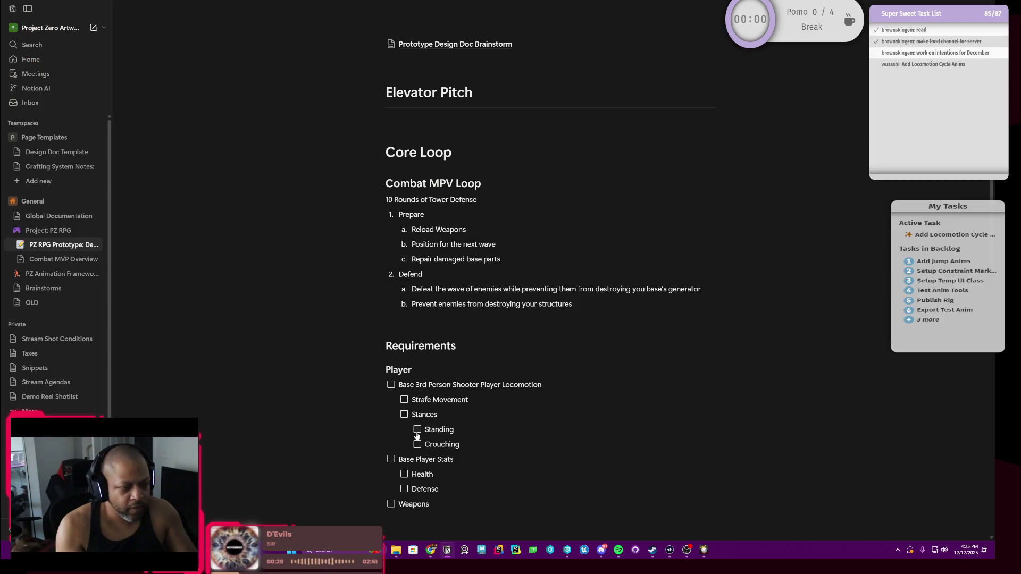
key(Return)
key(Tab)
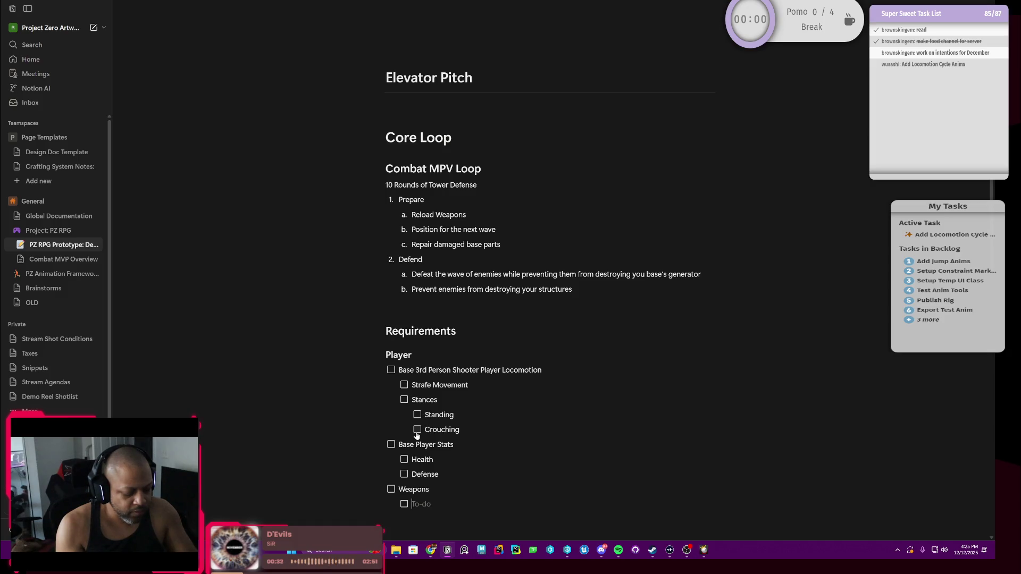
text(Rifle)
List Rifle, Shotgun and Pistol as Weapons sub-items.
key(Return)
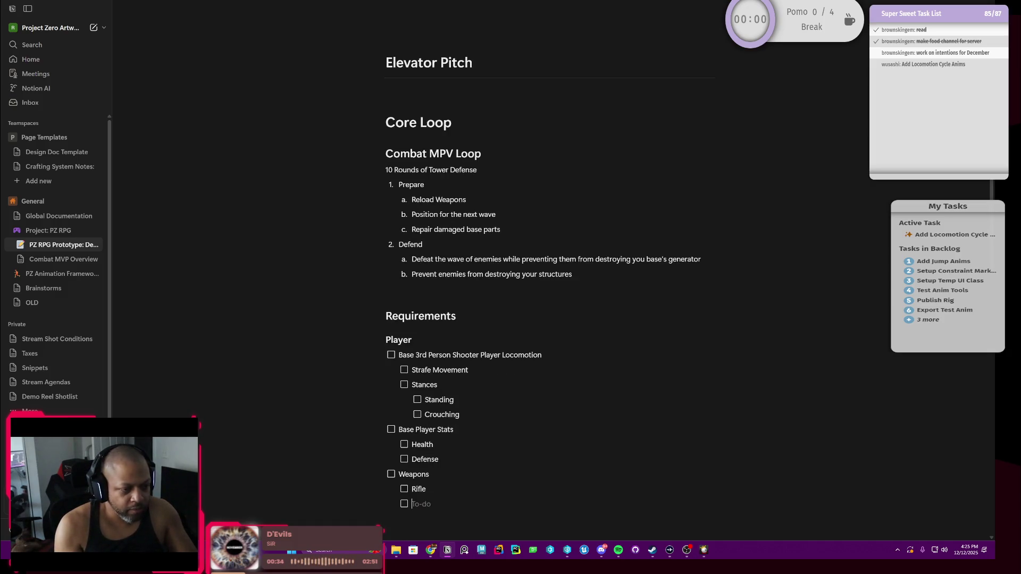
text(Shot)
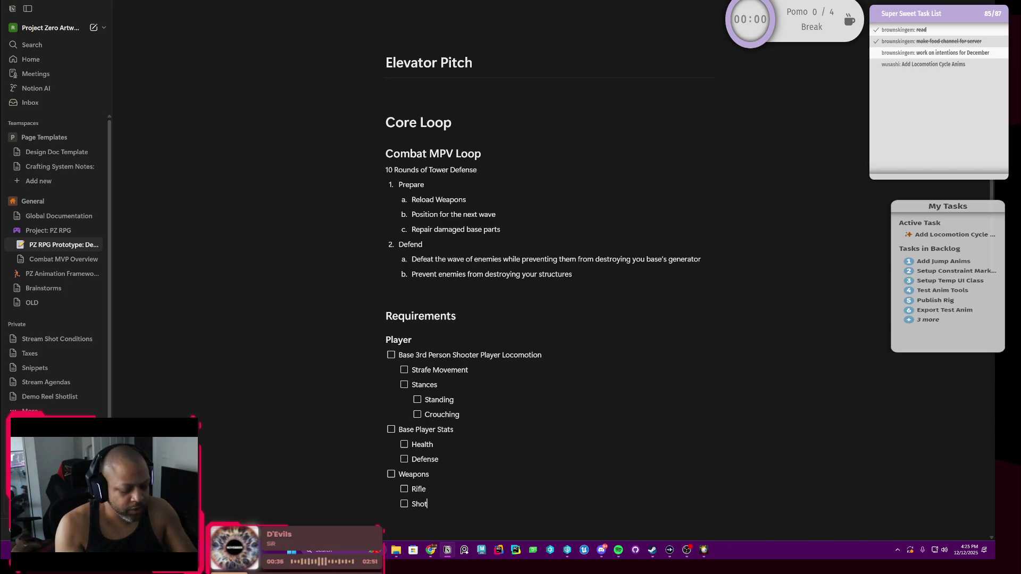
text(gun)
key(Return)
text(Side-A)
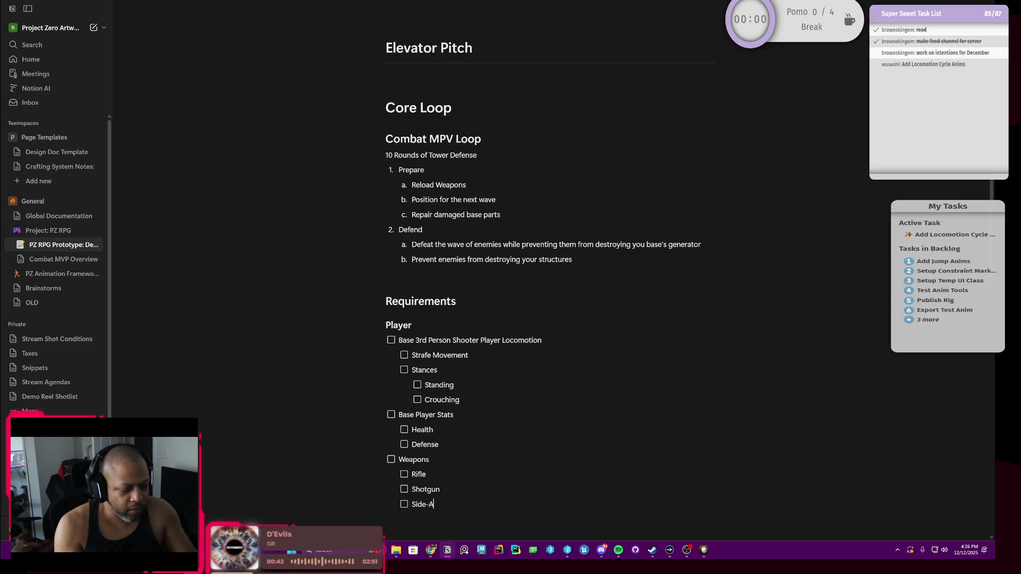
text(rm)
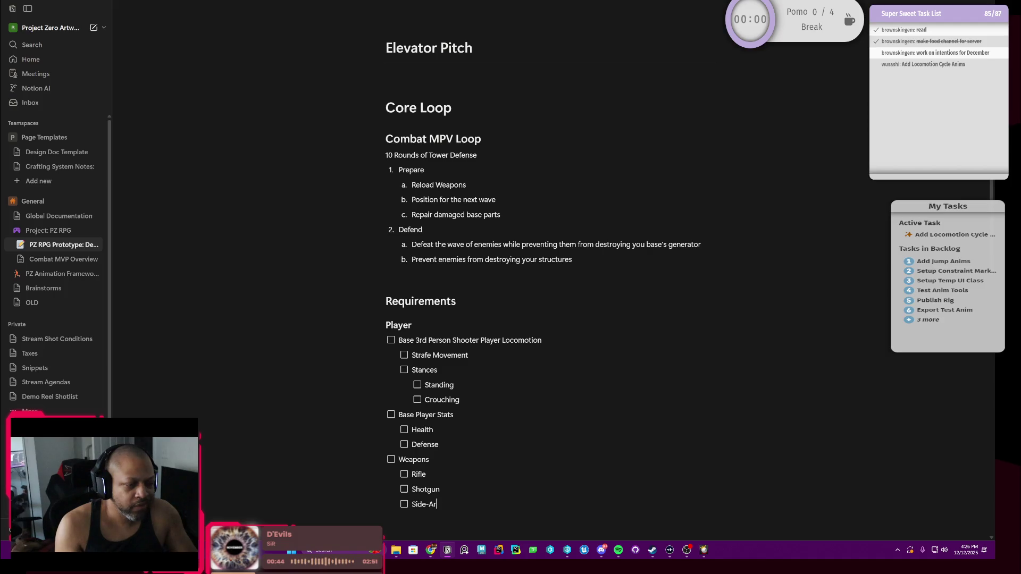
text(istol)
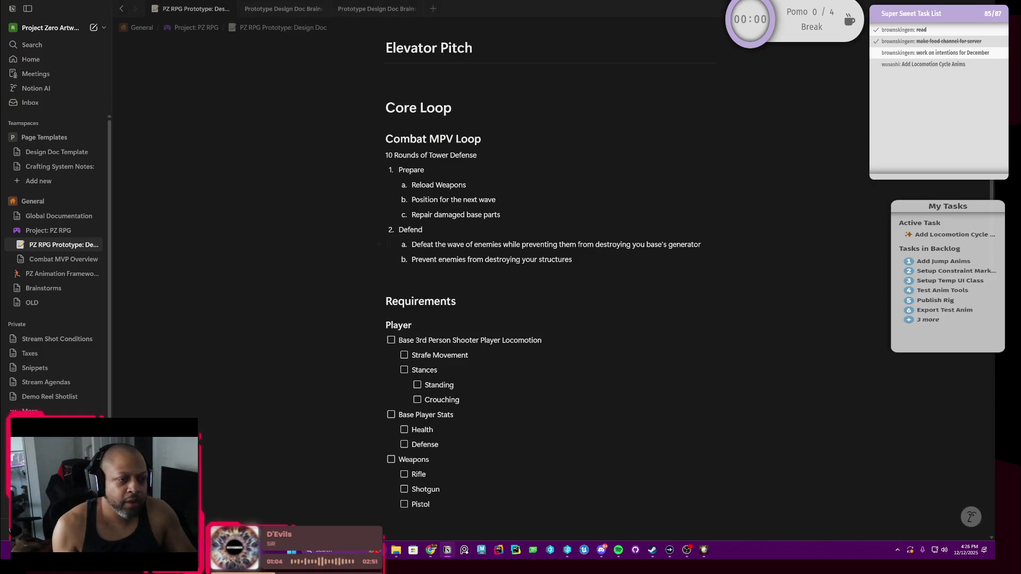
scroll(551, 319, up, 1)
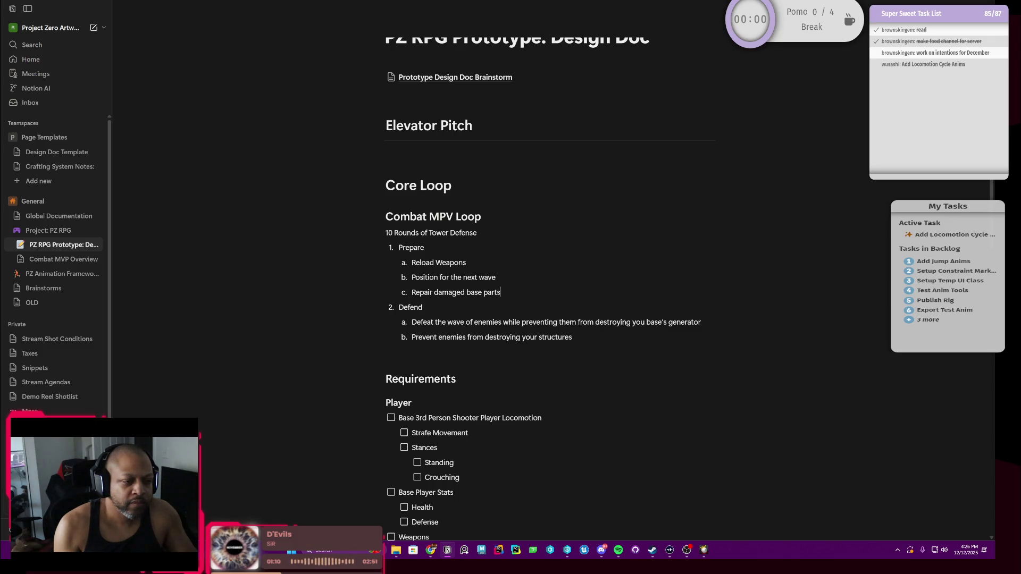
Add and then remove an unwanted empty block after Repair damaged base parts.
key(Return)
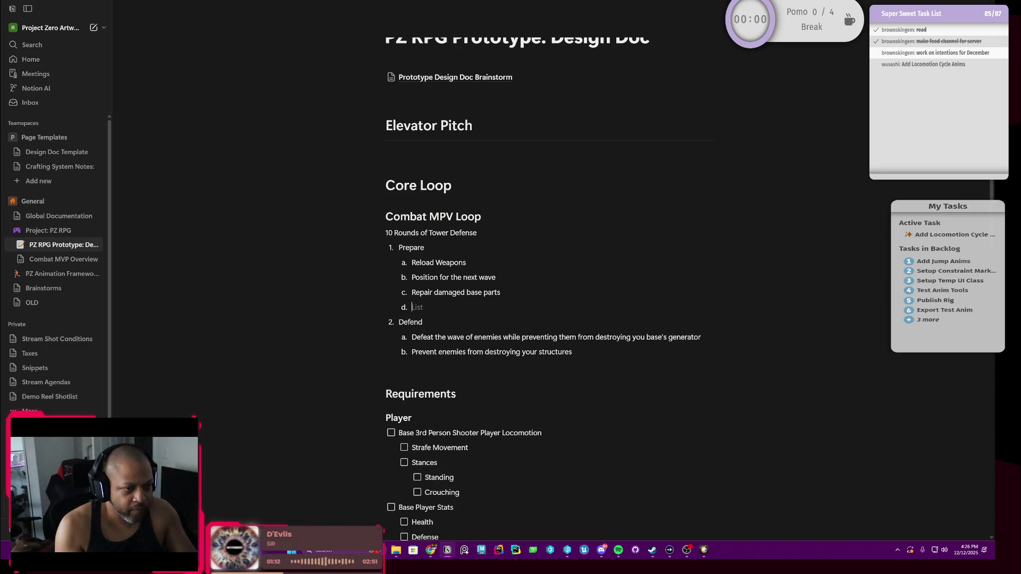
key(Return)
key(BackSpace)
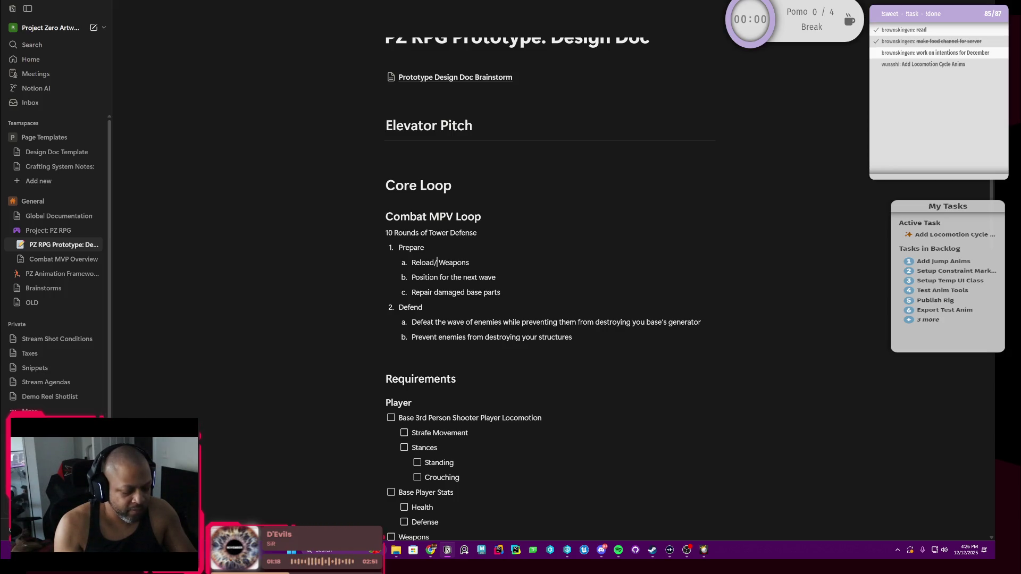
Rewrite the Reload Weapons step as Re-stock Ammo.
click(436, 262)
key(BackSpace)
key(BackSpace)
key(BackSpace)
key(BackSpace)
key(BackSpace)
text(-)
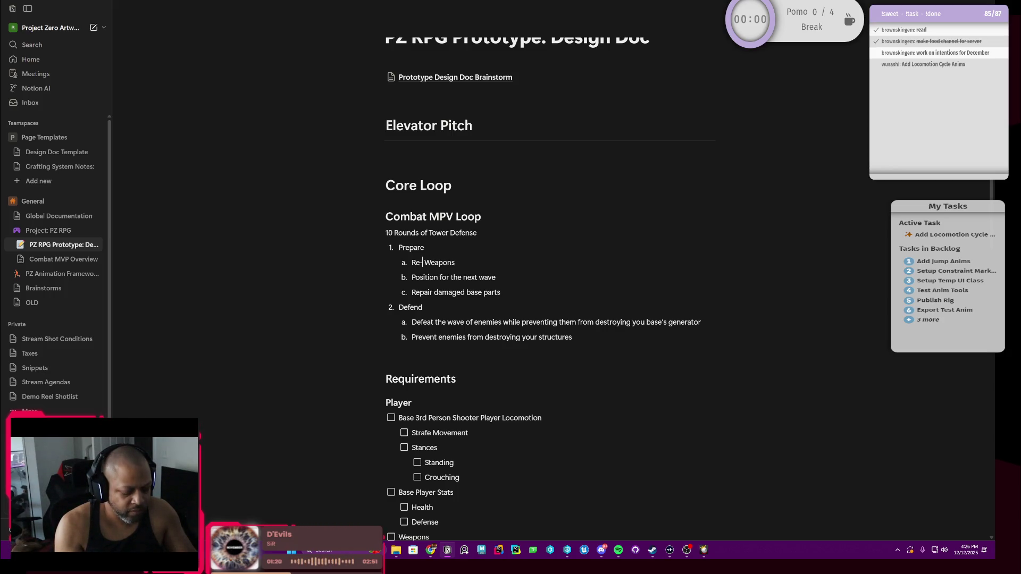
text(stock)
key(Delete)
key(Delete)
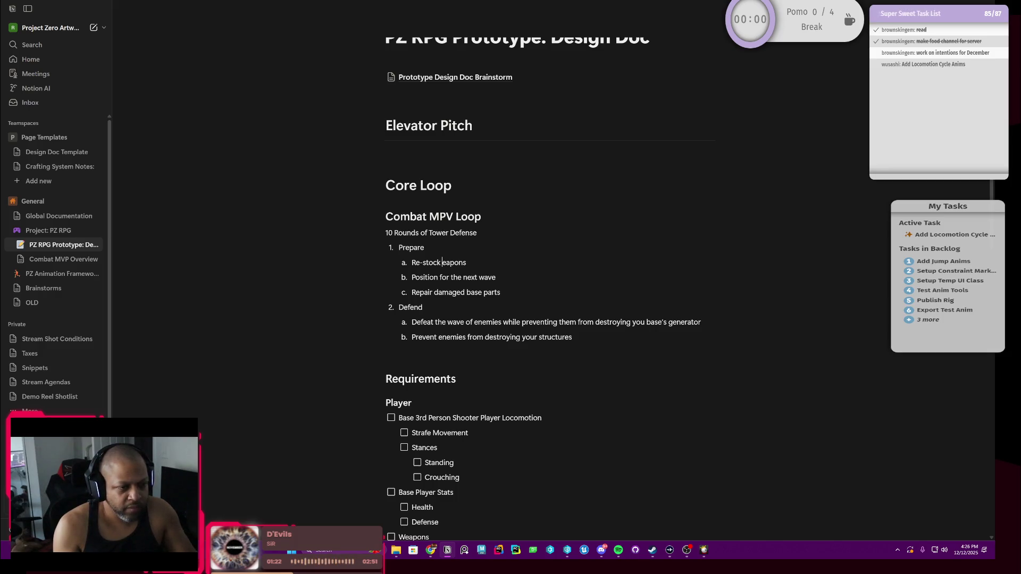
key(Delete)
key(Delete)
key(Delete)
text(Ammo)
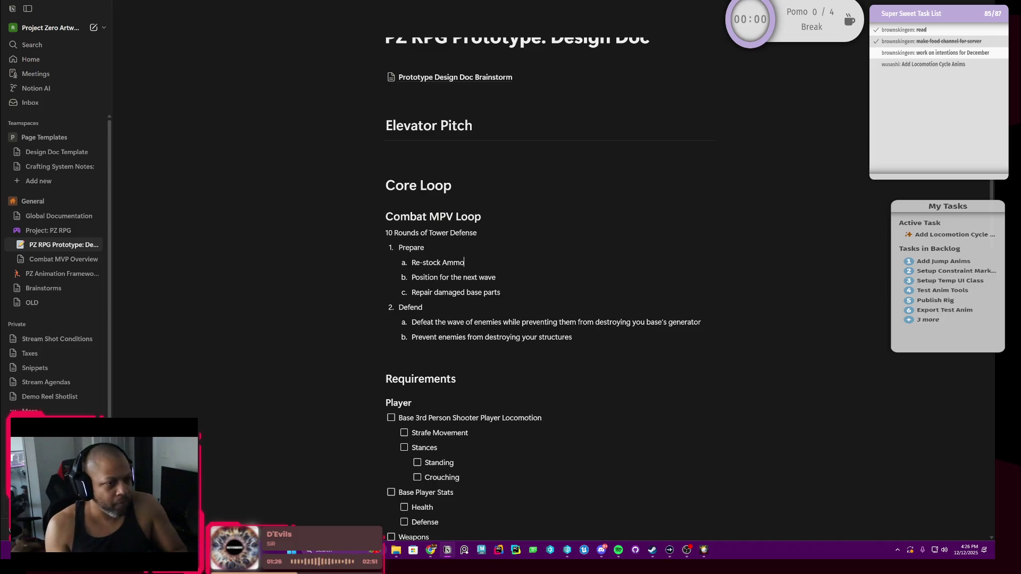
scroll(510, 307, down, 1)
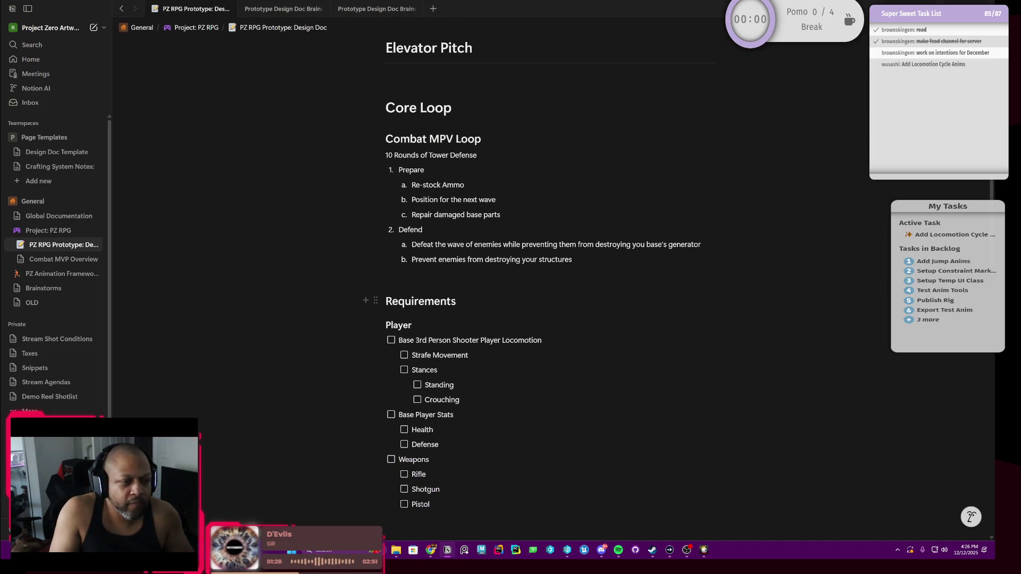
scroll(511, 307, down, 1)
Add a Collect resources step under Defend.
key(Return)
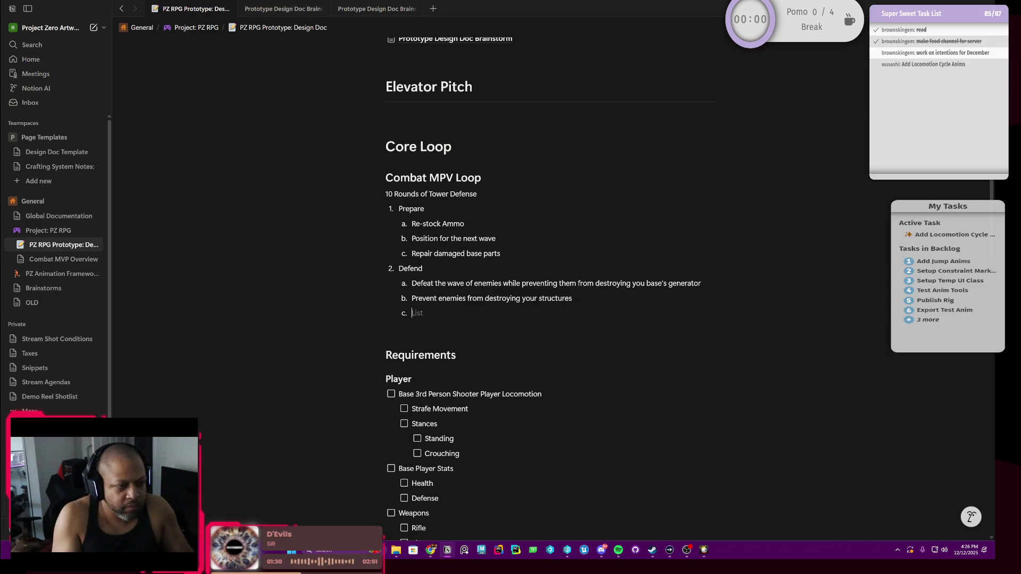
text(COllec)
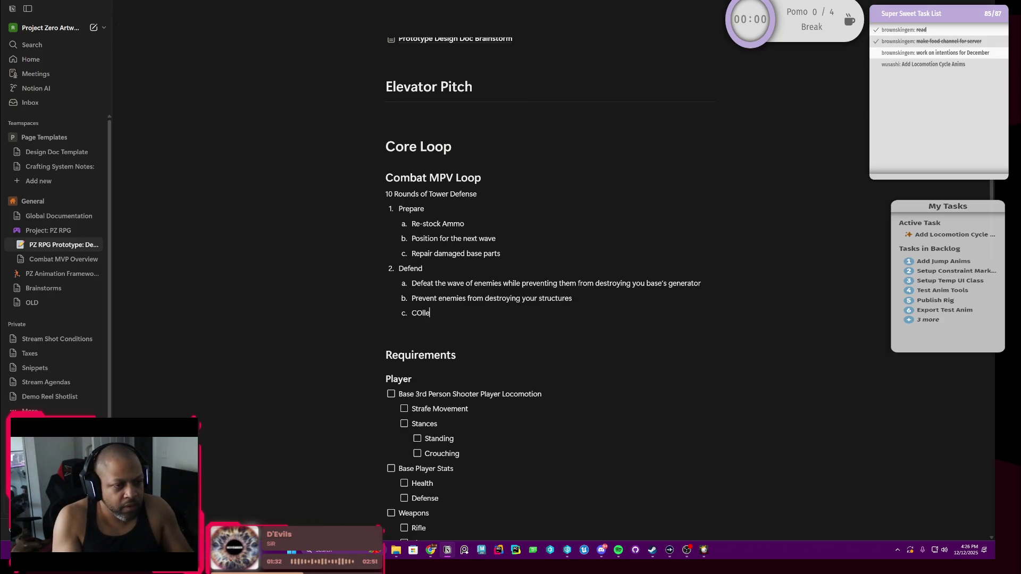
key(BackSpace)
key(BackSpace)
key(BackSpace)
text(ct resources from de)
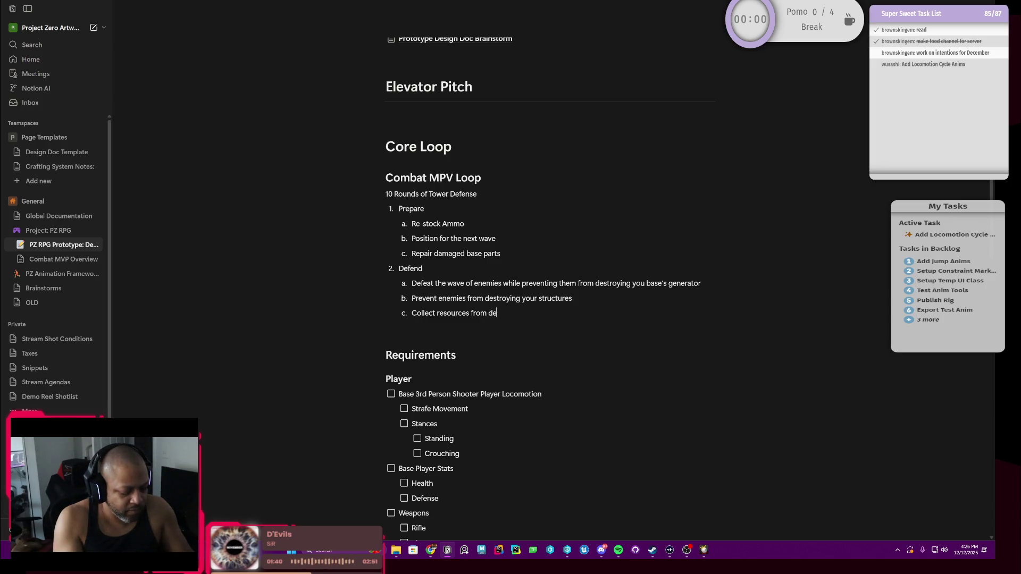
text(feated enemies)
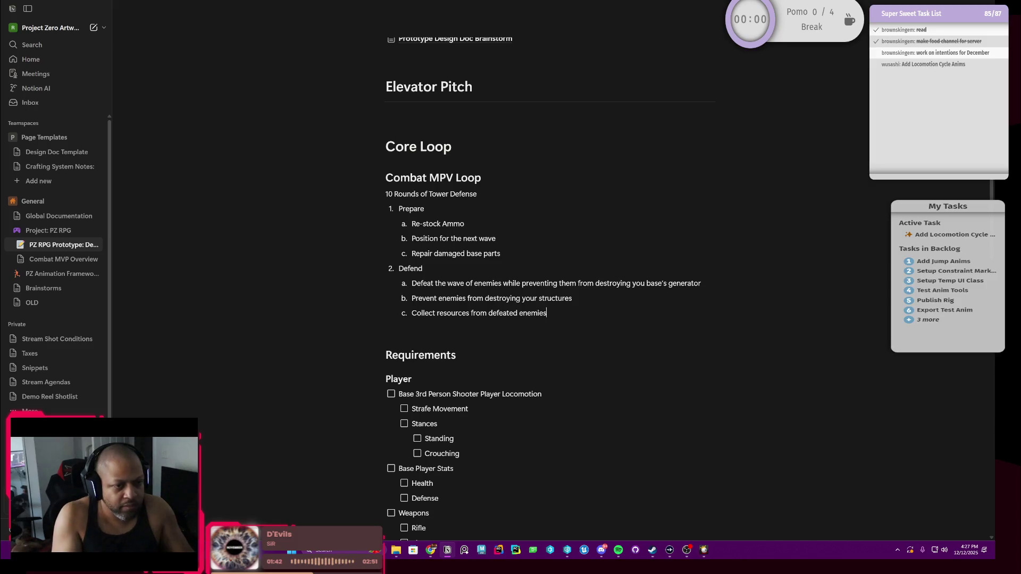
scroll(551, 288, down, 2)
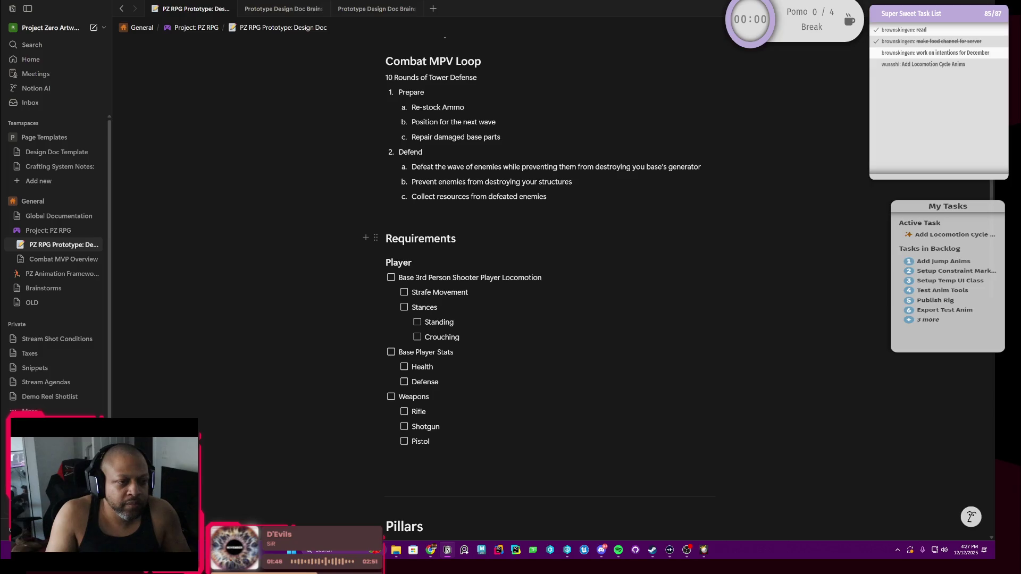
key(BackSpace)
key(BackSpace)
key(BackSpace)
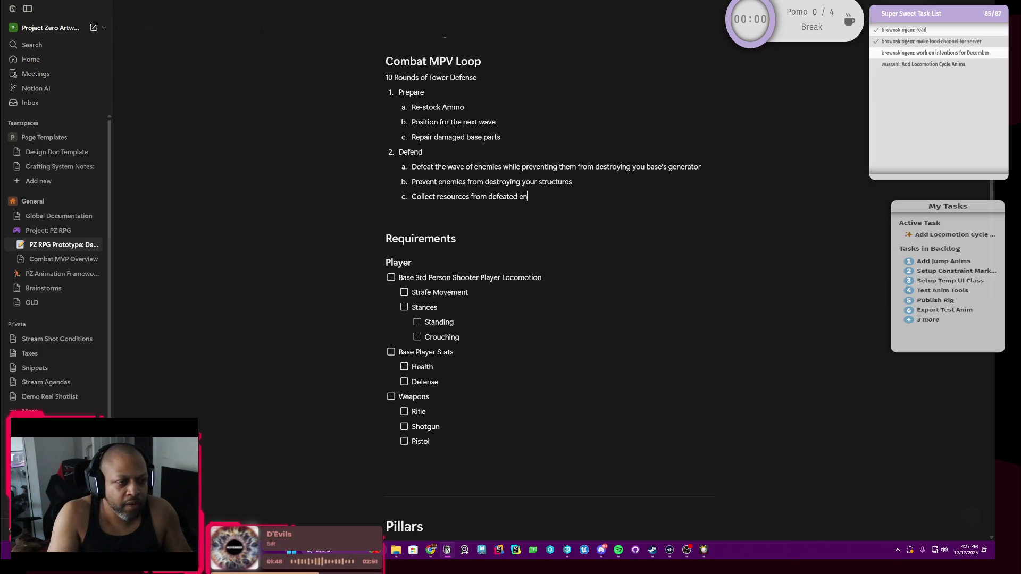
key(BackSpace)
key(BackSpace)
key(BackSpace)
key(BackSpace)
key(BackSpace)
key(BackSpace)
Nest From defeated enemies beneath Collect resources and start a second sub-point.
key(Return)
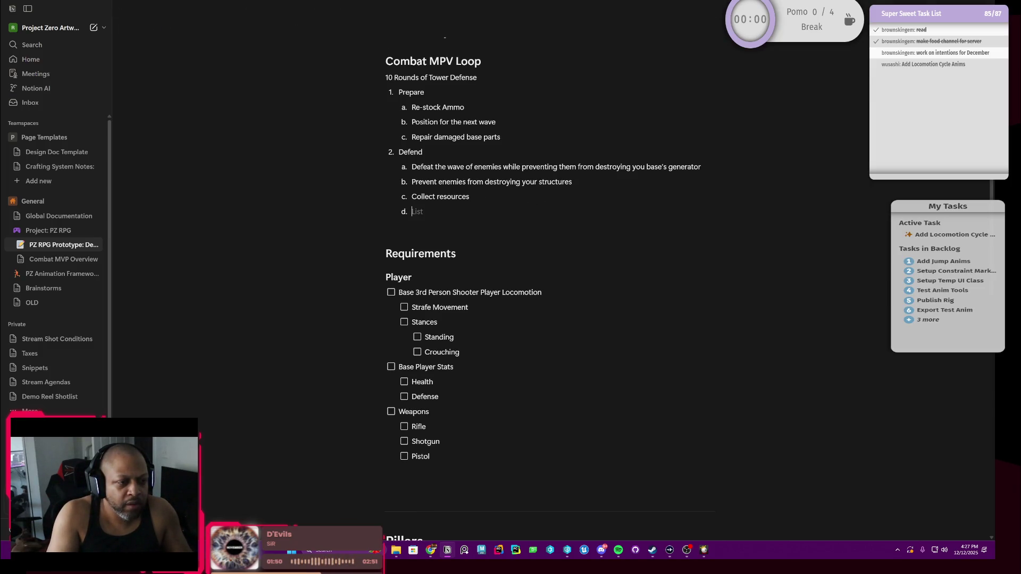
key(Tab)
text(From defea)
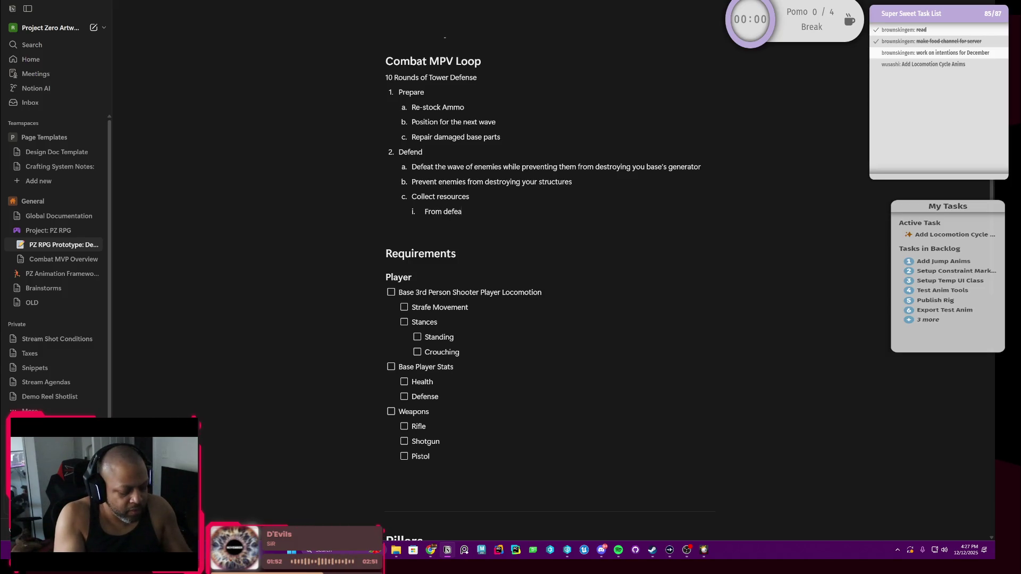
text(ted enemies)
key(Return)
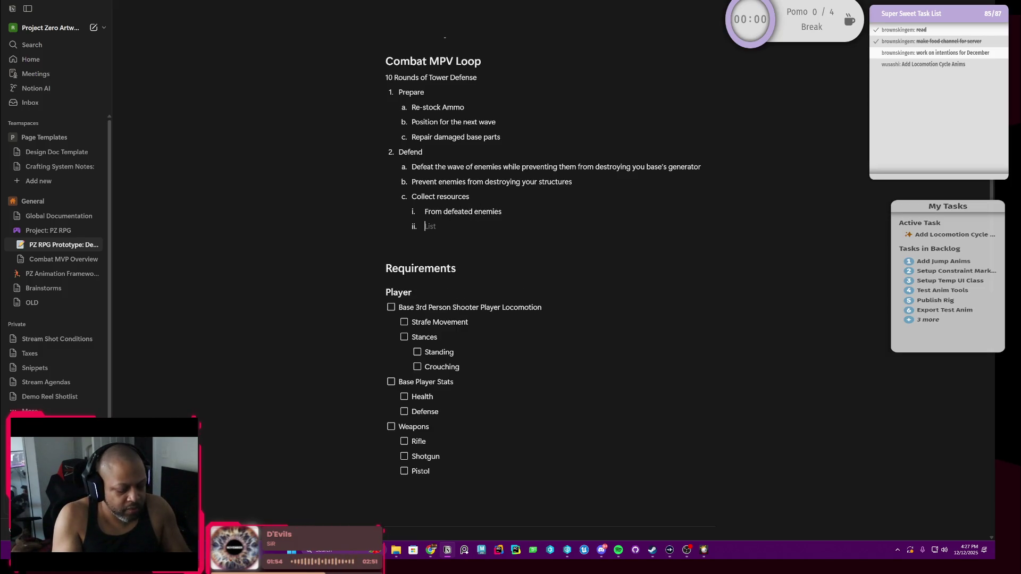
text(Based on how successfy)
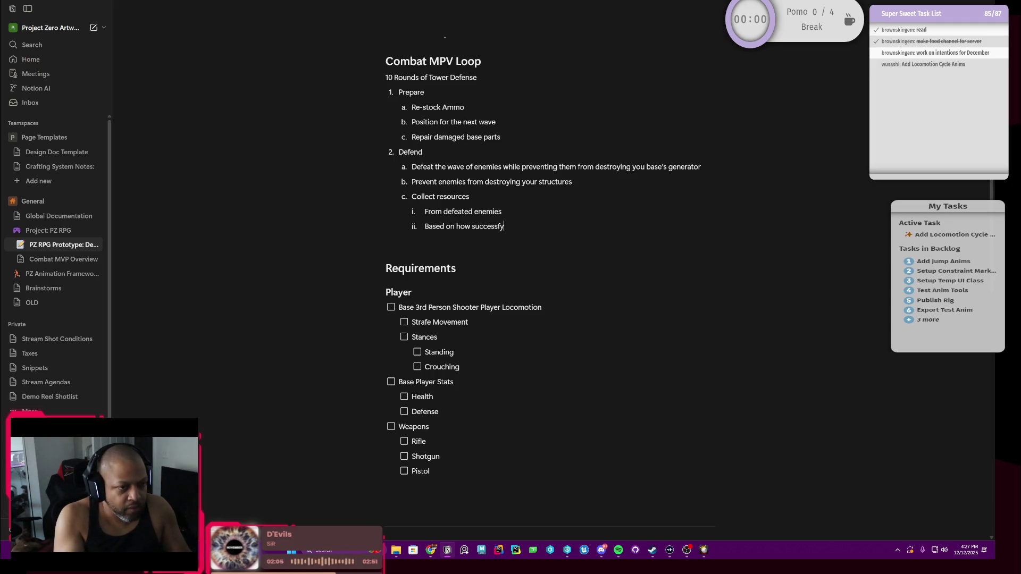
Add the round-success sub-point with numbered measures Speed of completion? and Less damage to base?
key(BackSpace)
text(ul the ro)
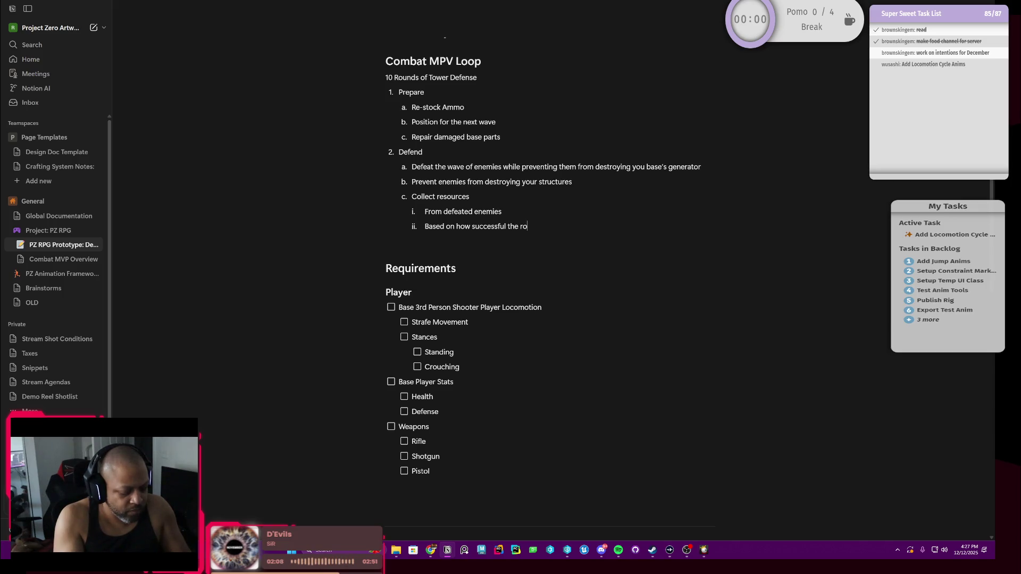
text(und was)
key(Return)
key(Tab)
text(Speed of)
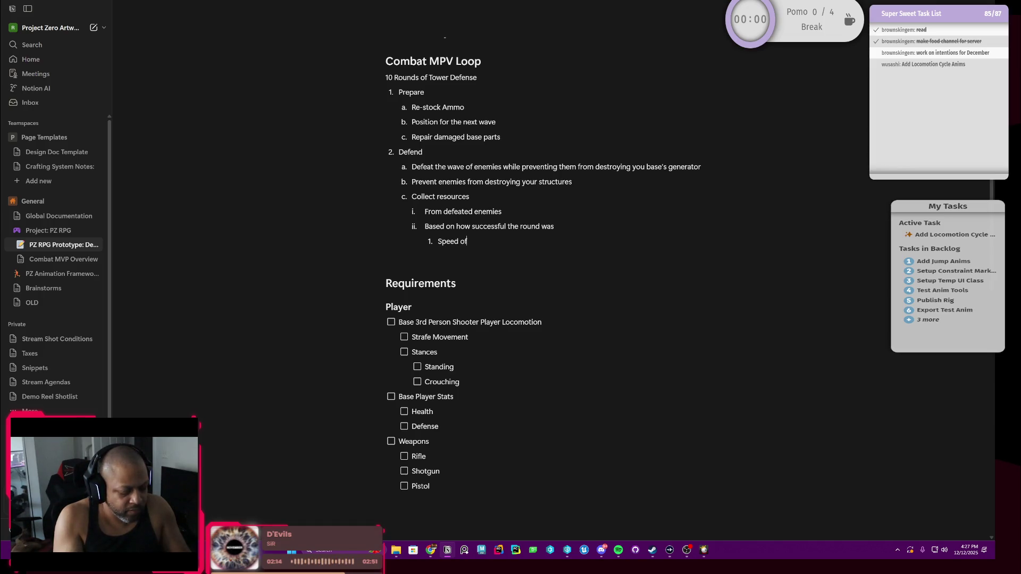
text(completion?)
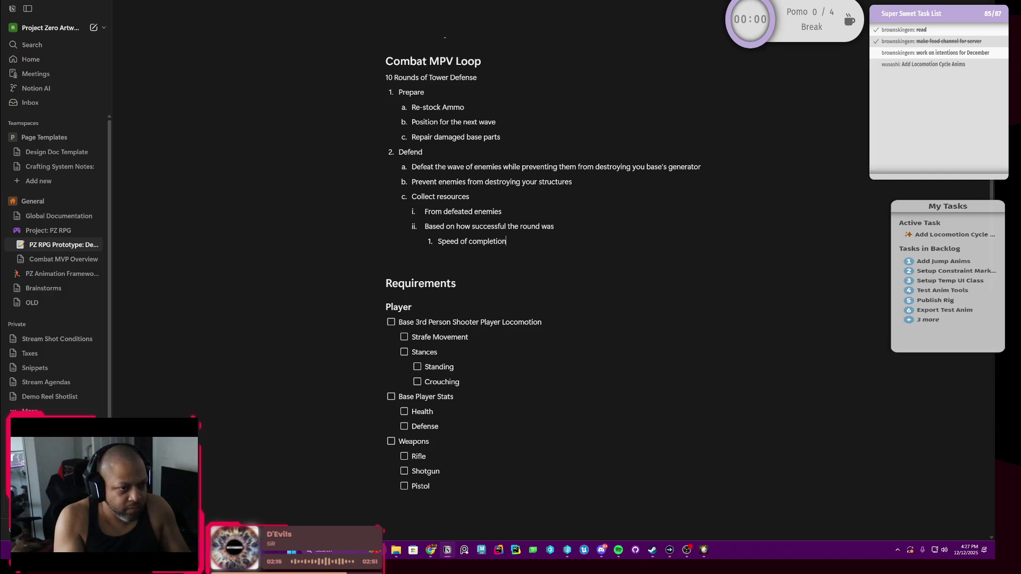
key(Return)
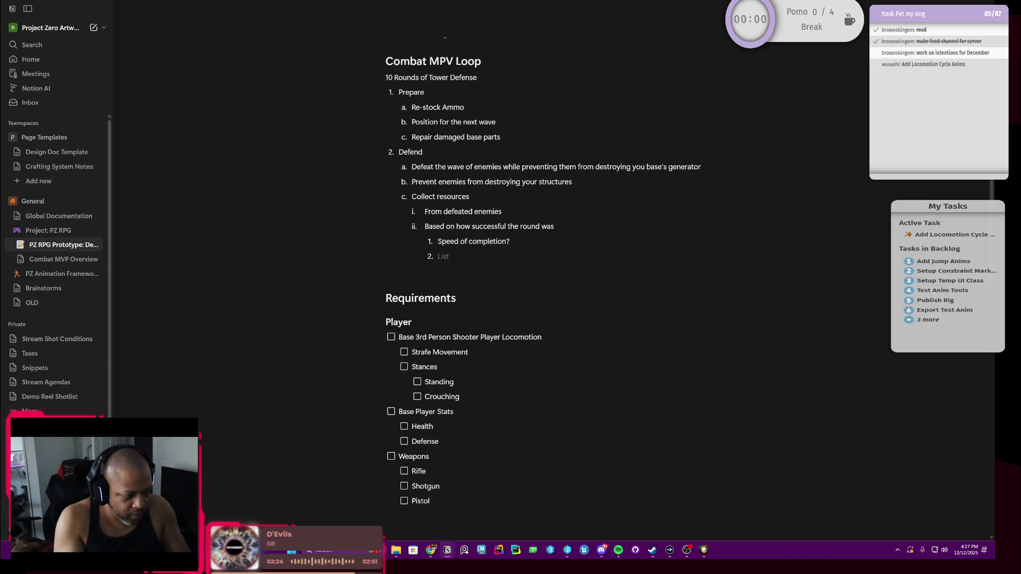
text(Less damage to)
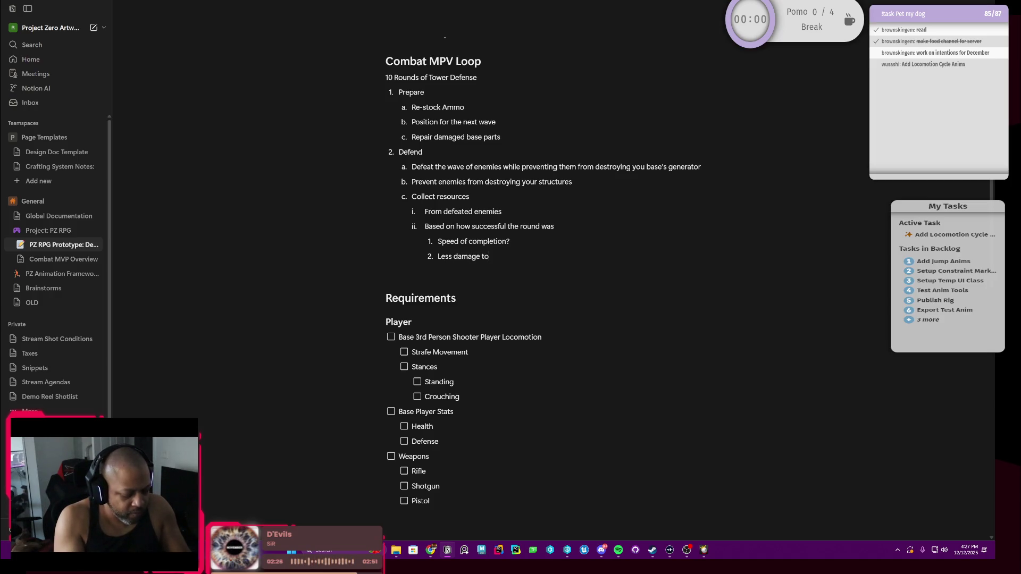
text( base?)
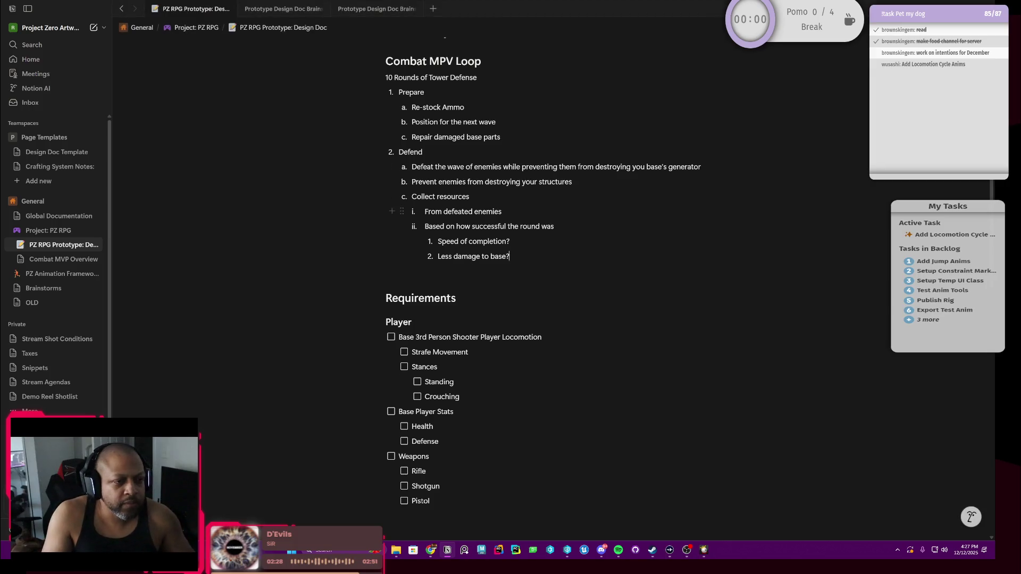
scroll(511, 264, up, 1)
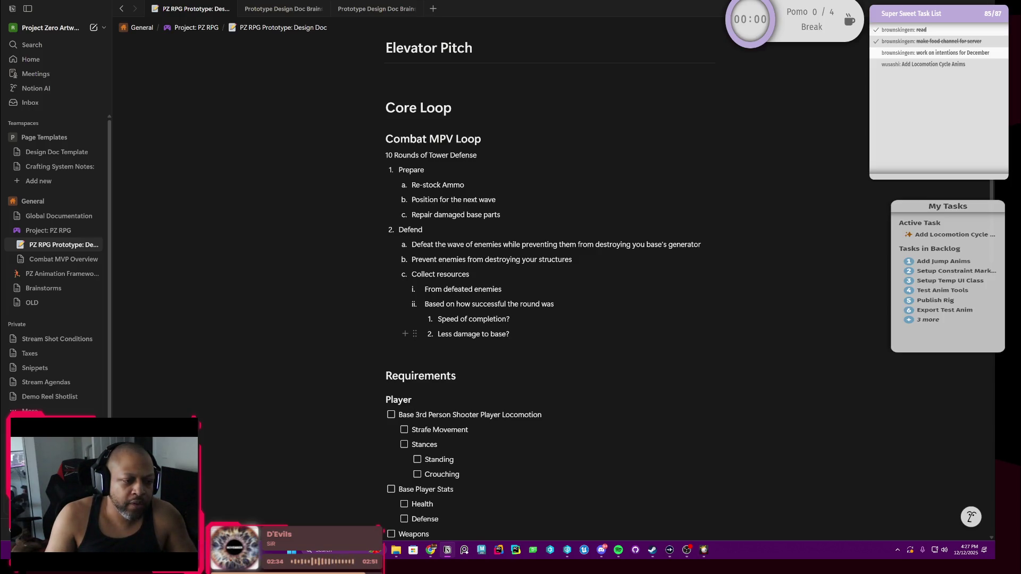
key(shift+Left)
key(shift+Left)
key(shift+Left)
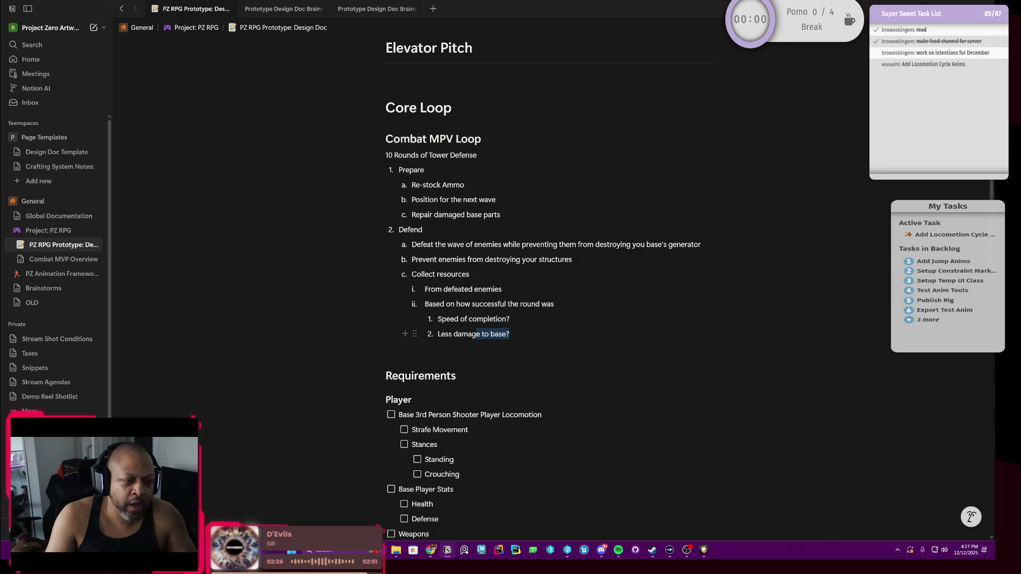
click(461, 320)
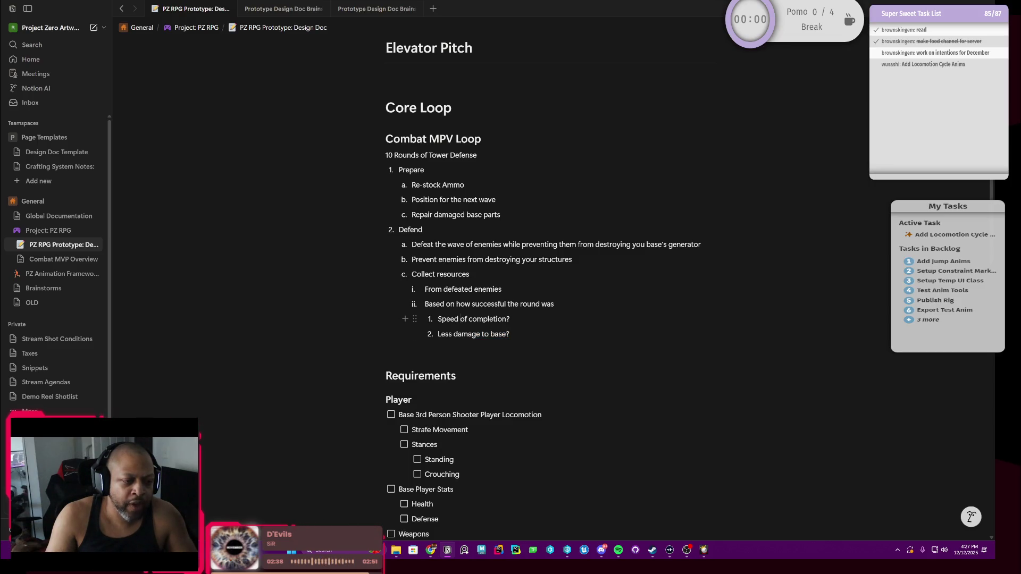
key(shift+Left)
key(shift+Left)
key(shift+Left)
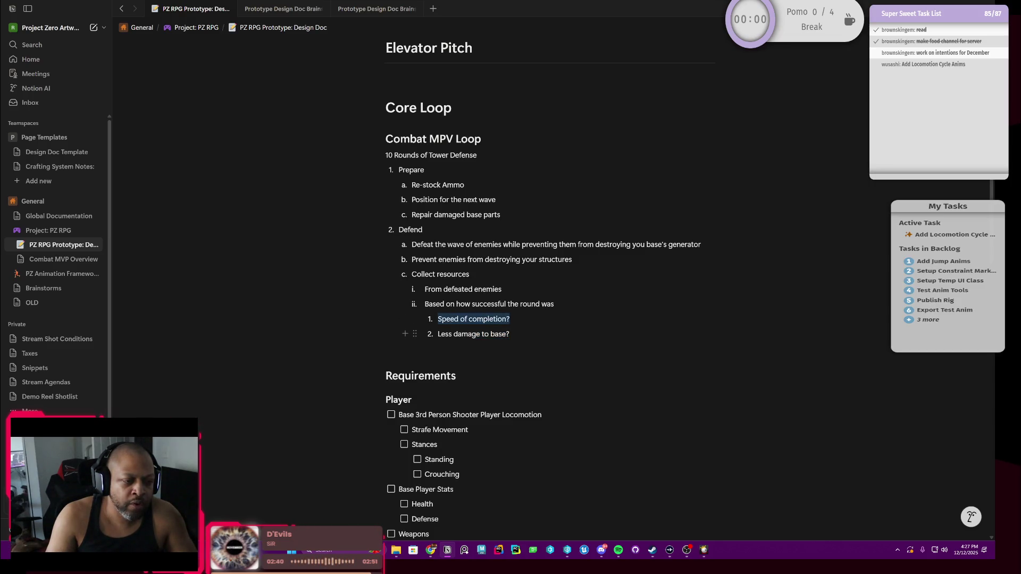
key(Right)
scroll(543, 287, down, 2)
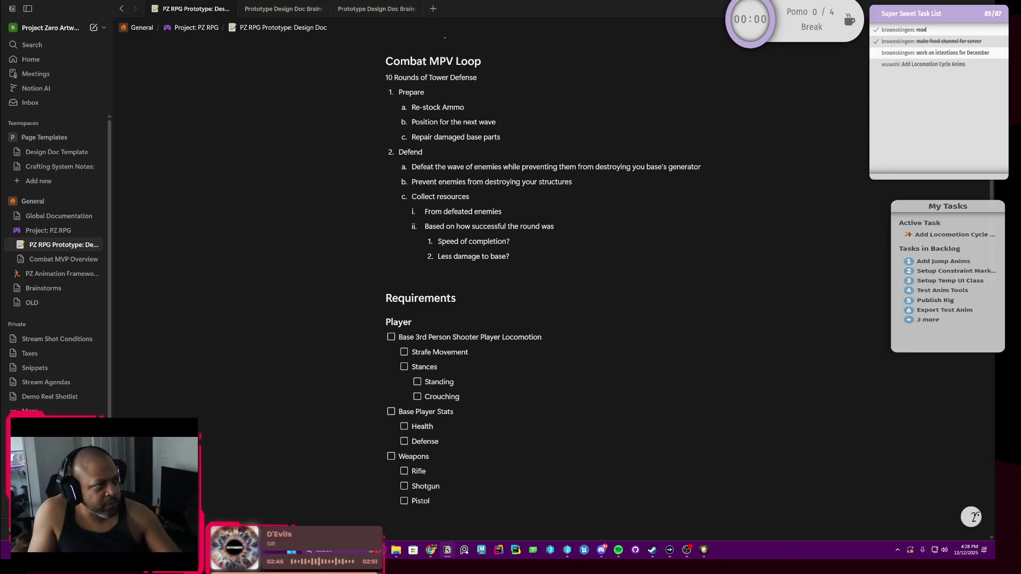
key(Down)
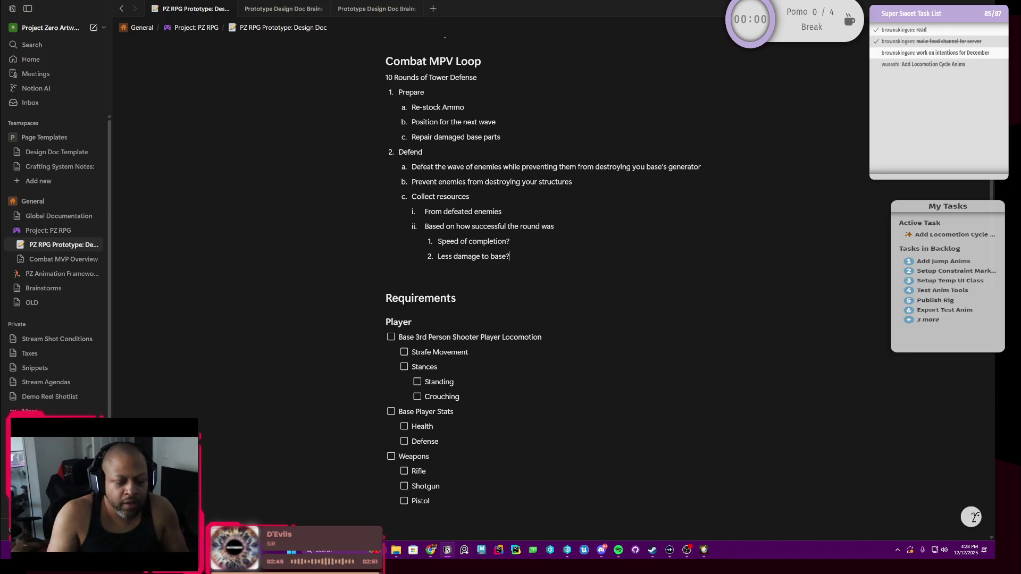
scroll(511, 288, down, 3)
scroll(511, 288, down, 1)
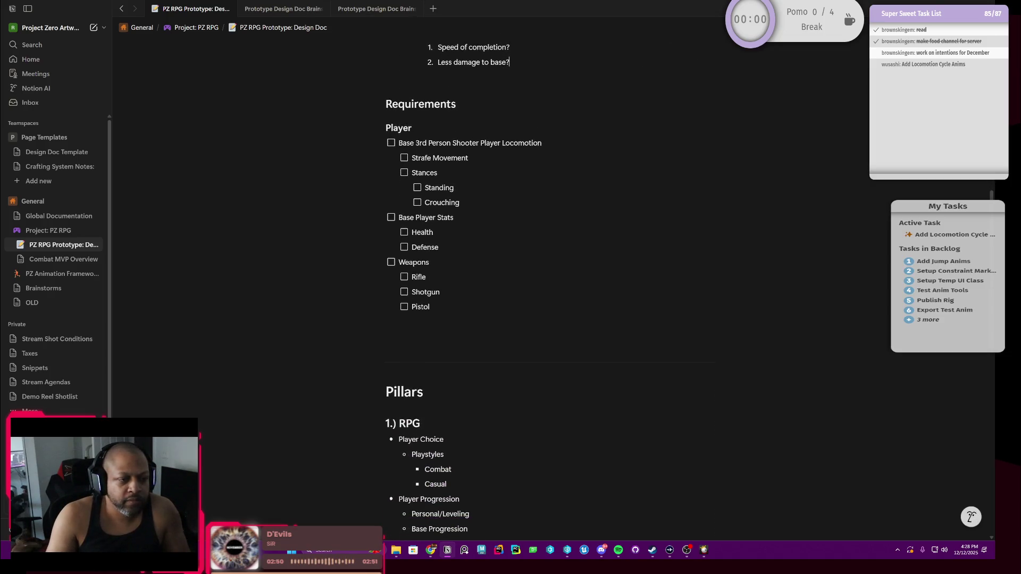
scroll(543, 287, up, 2)
scroll(543, 287, up, 1)
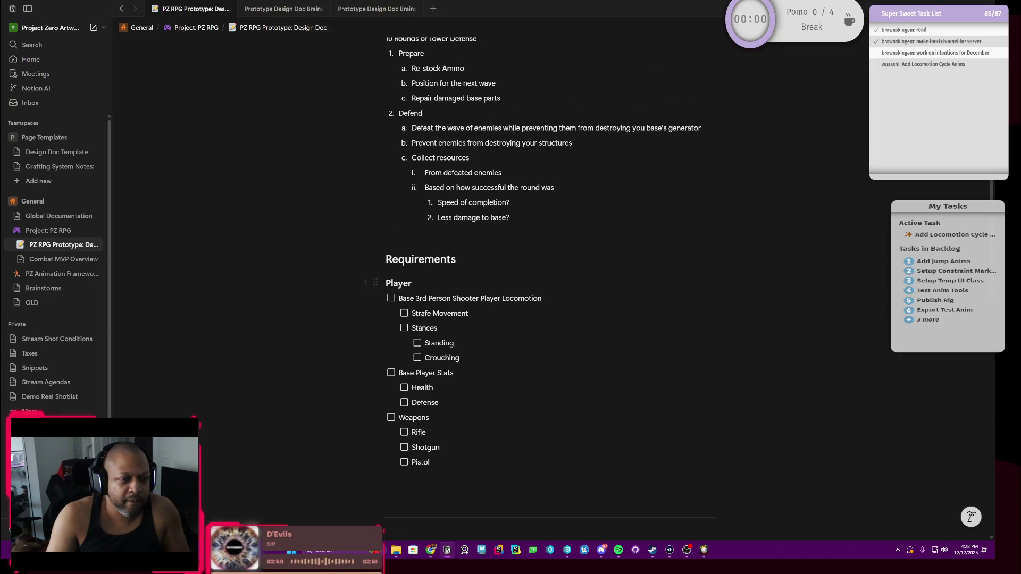
scroll(510, 287, down, 3)
scroll(511, 288, up, 3)
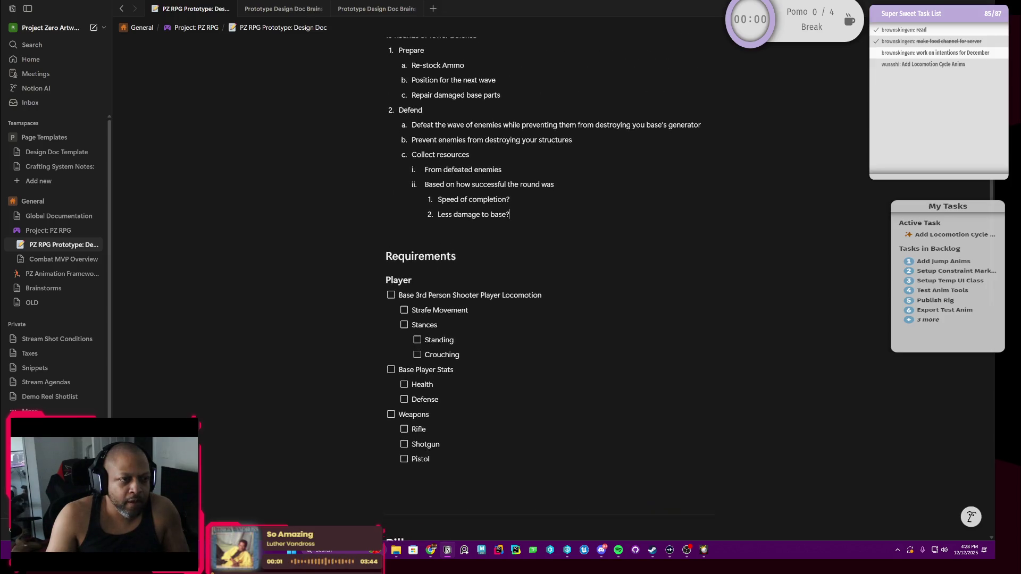
scroll(365, 284, down, 1)
scroll(365, 284, down, 2)
scroll(366, 284, down, 1)
scroll(365, 284, down, 1)
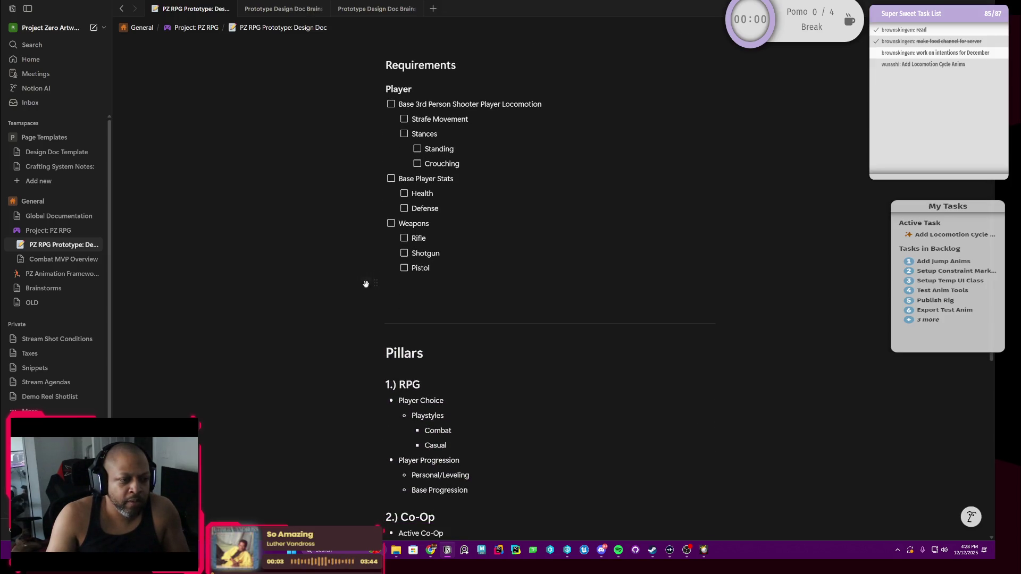
mouse_move(363, 309)
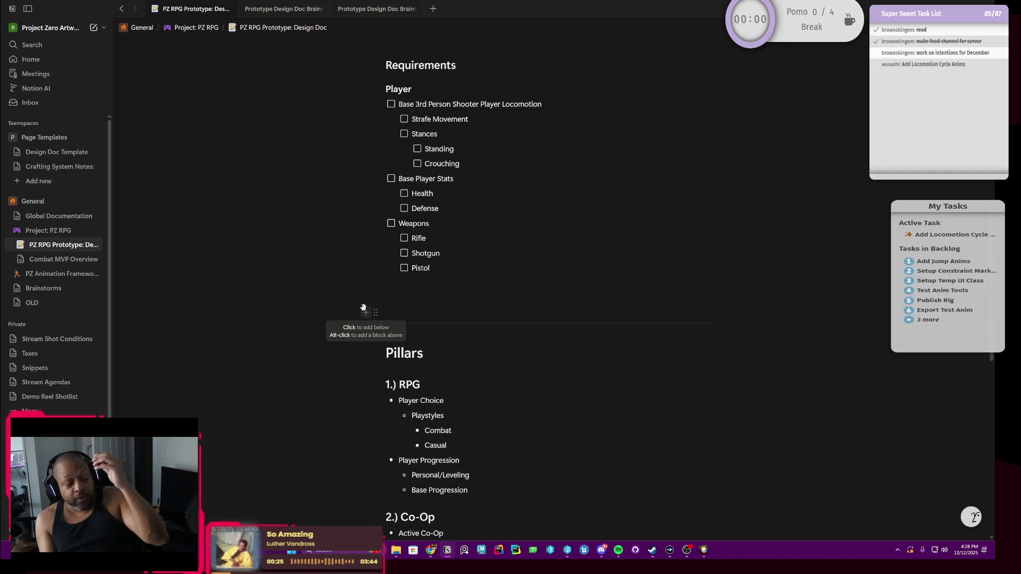
scroll(363, 309, down, 2)
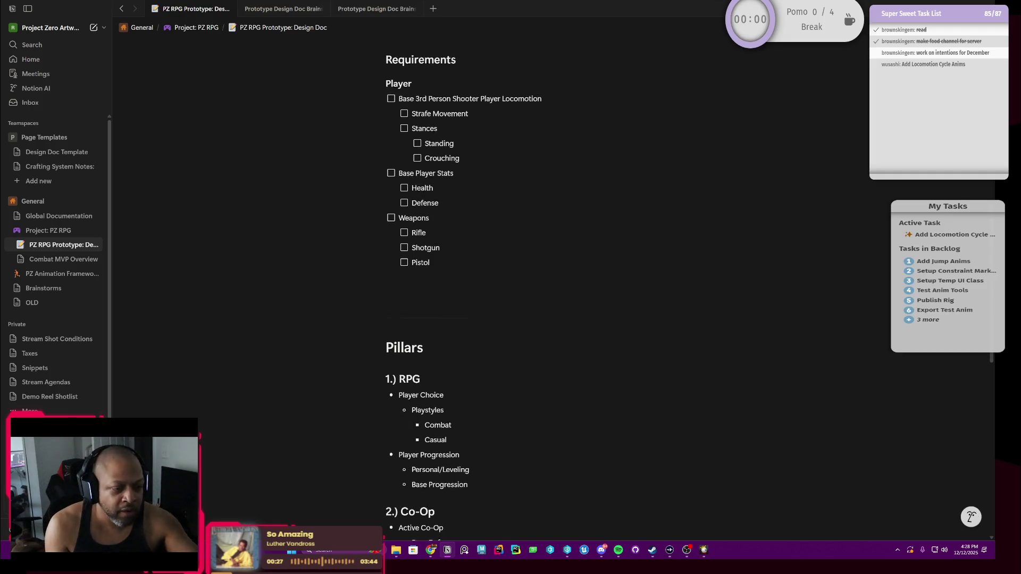
scroll(363, 412, down, 5)
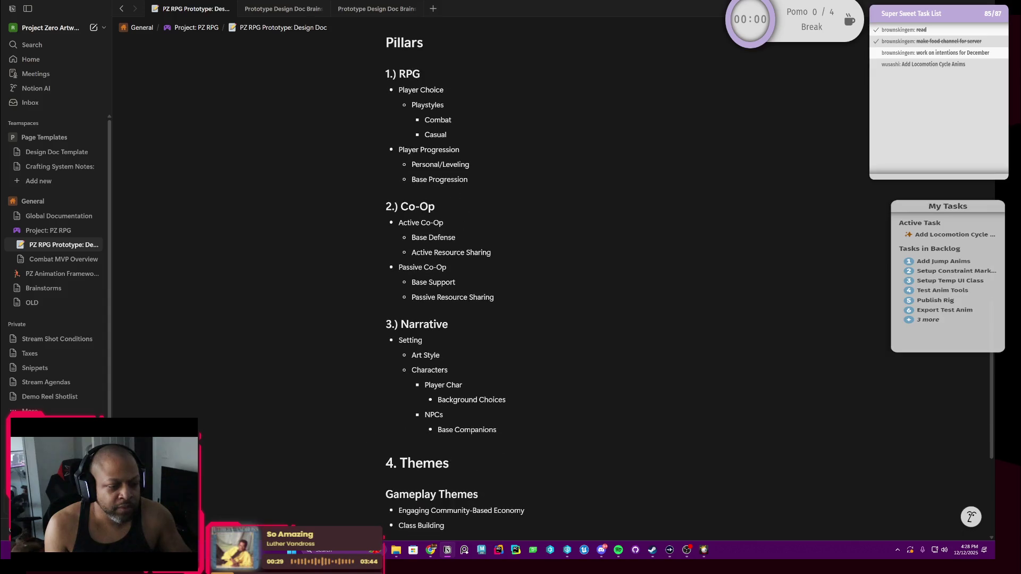
scroll(364, 413, up, 4)
scroll(363, 413, up, 2)
scroll(363, 412, up, 3)
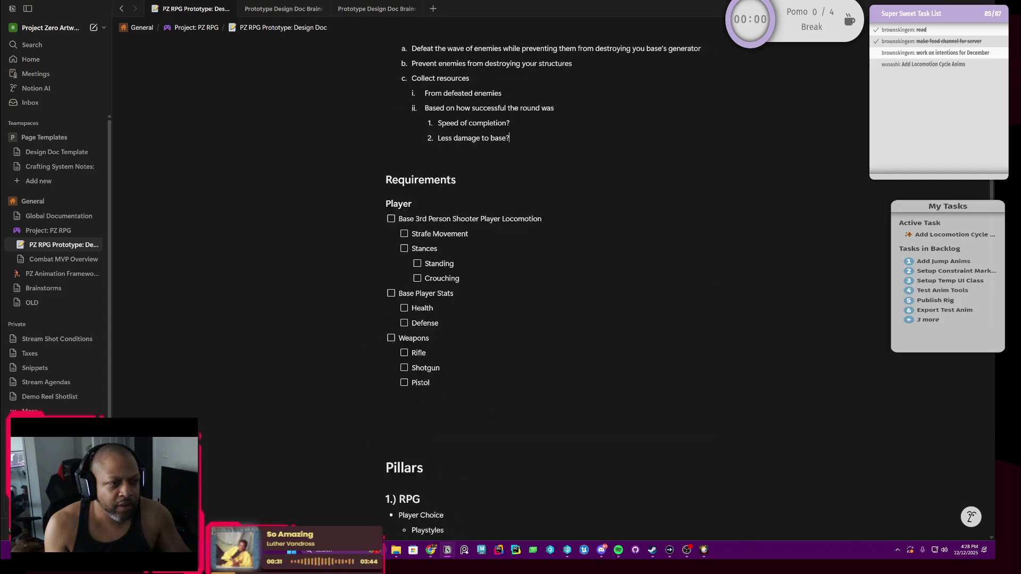
scroll(363, 412, up, 3)
scroll(363, 413, up, 2)
scroll(542, 320, down, 3)
scroll(542, 319, down, 2)
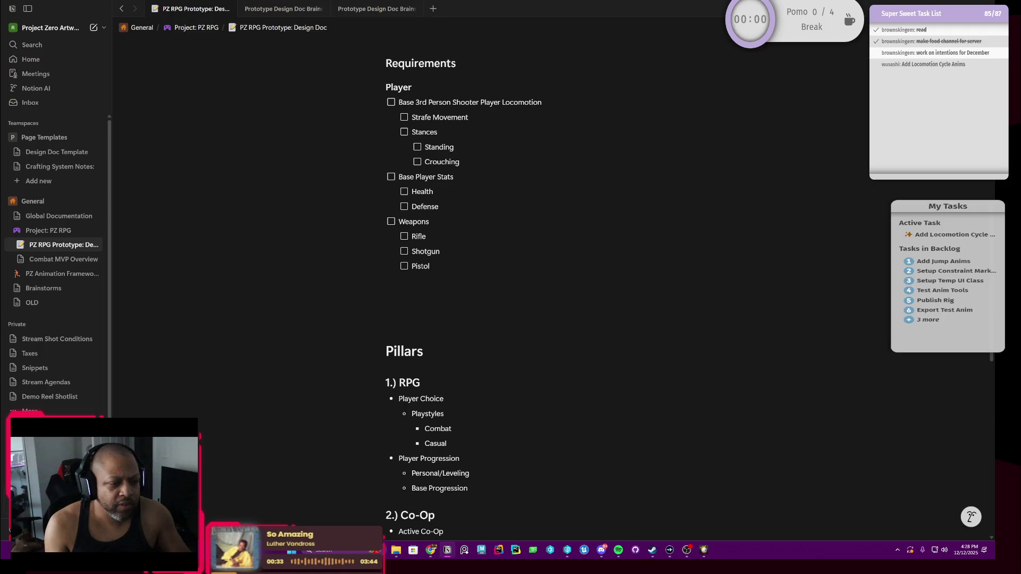
scroll(543, 319, down, 4)
scroll(543, 319, up, 1)
scroll(543, 319, up, 4)
scroll(543, 320, down, 5)
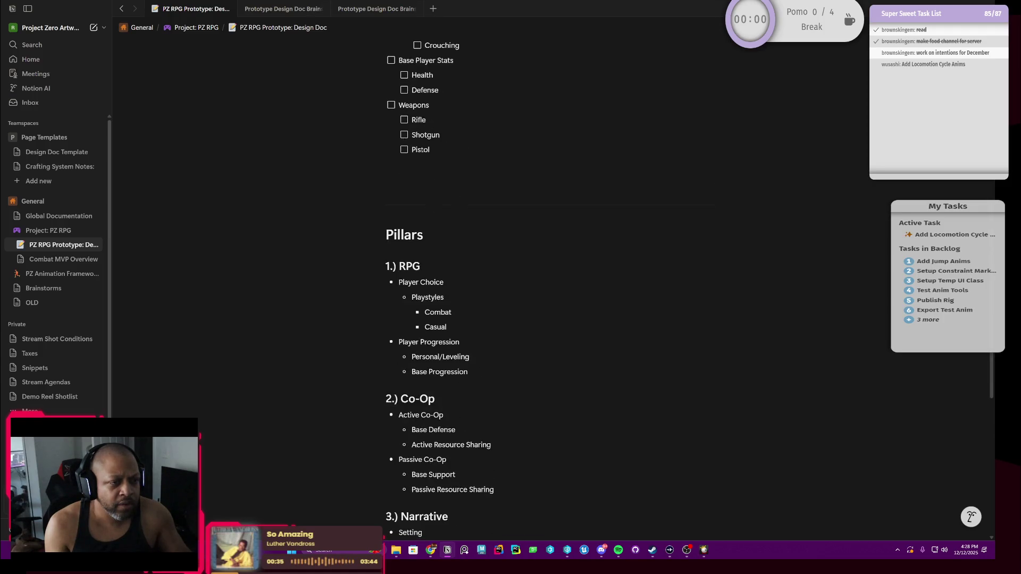
scroll(543, 319, down, 1)
scroll(543, 320, down, 4)
scroll(543, 319, up, 1)
scroll(543, 319, up, 3)
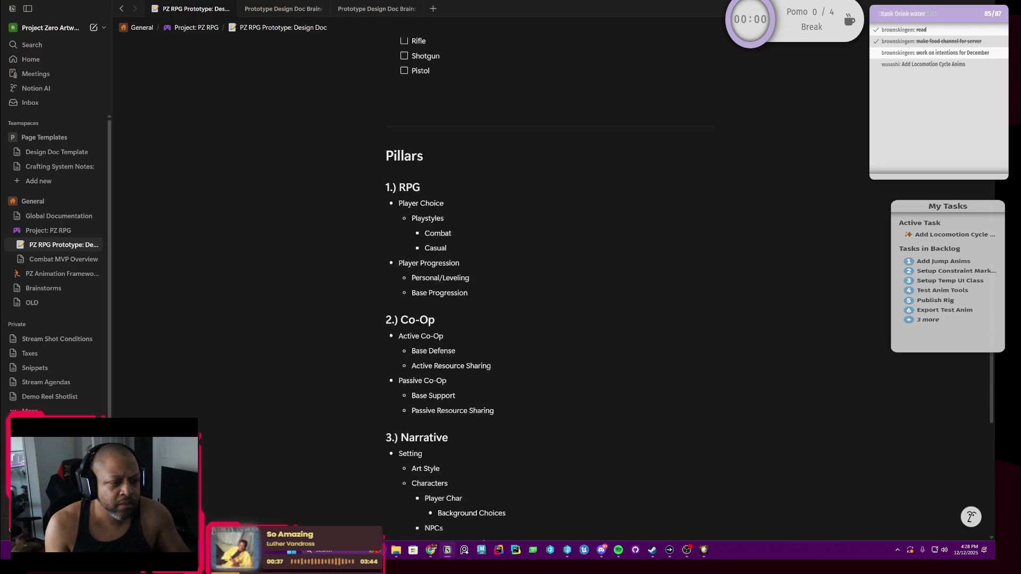
scroll(542, 319, up, 2)
scroll(542, 319, up, 2)
scroll(509, 176, up, 1)
scroll(509, 176, up, 1)
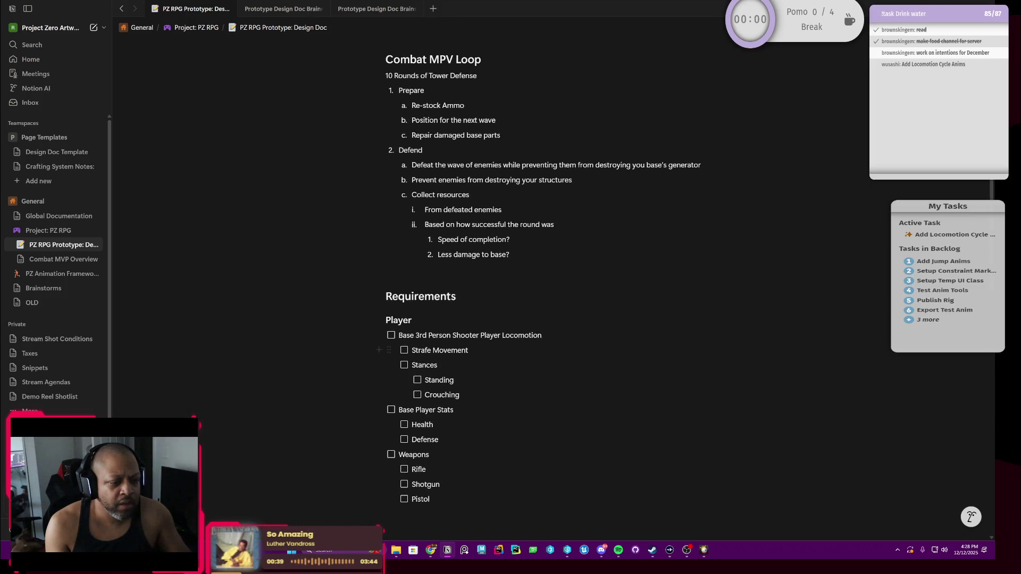
Start a new Damage checklist item below Defense.
key(Return)
text(D)
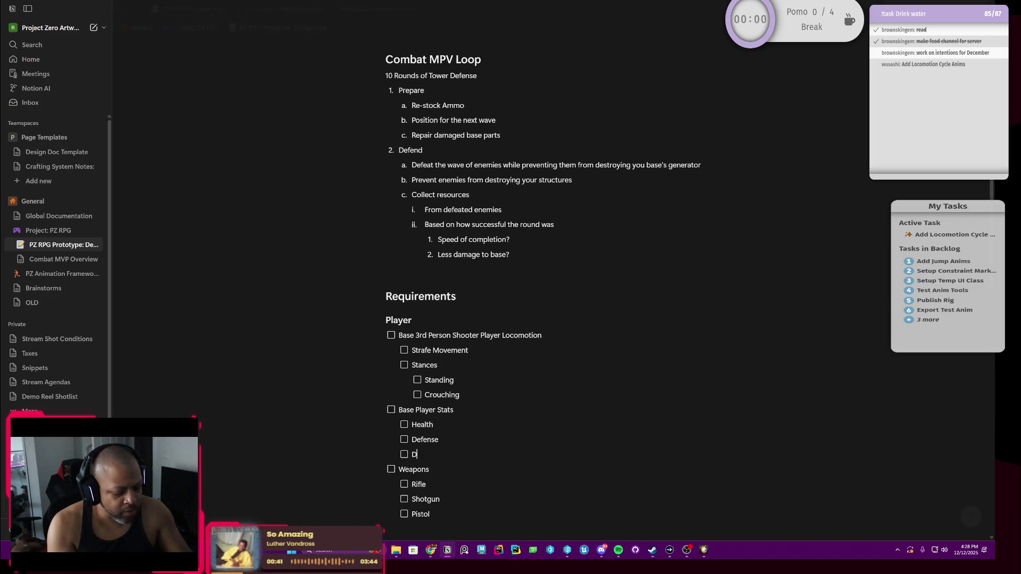
text(amage)
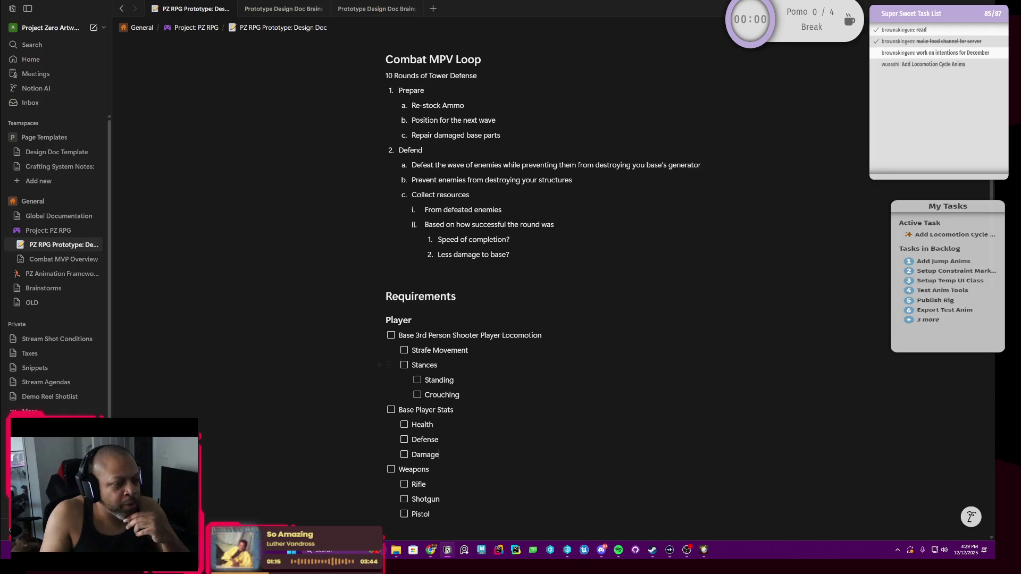
scroll(511, 319, down, 1)
scroll(511, 319, down, 2)
scroll(543, 287, down, 2)
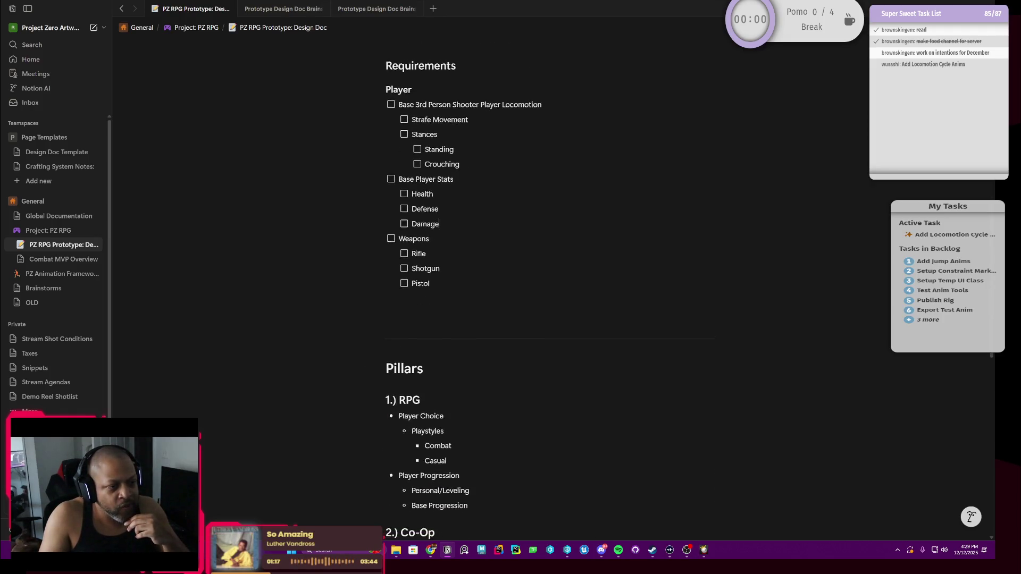
scroll(542, 288, up, 2)
scroll(543, 287, up, 1)
scroll(543, 288, up, 1)
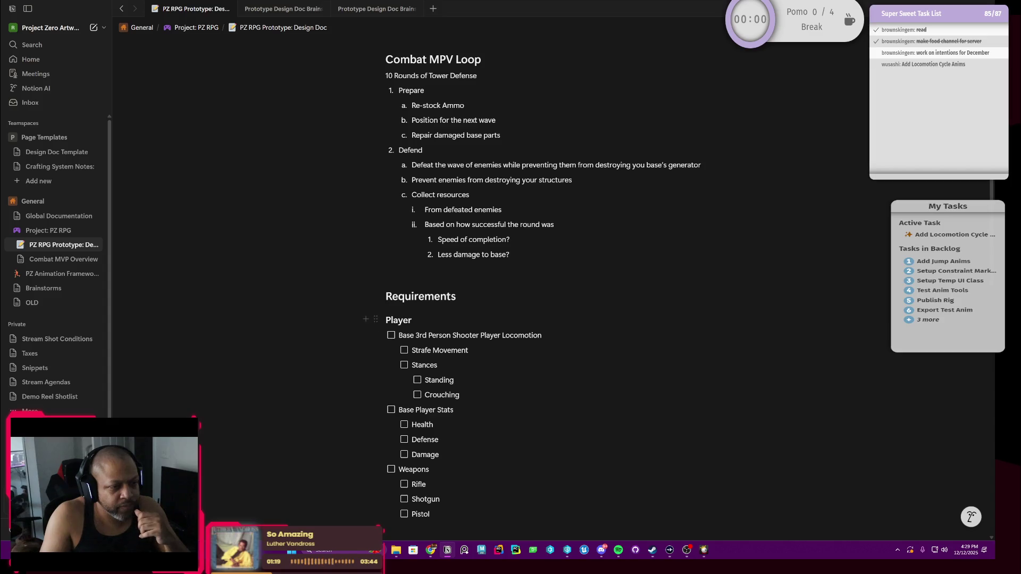
scroll(542, 287, up, 2)
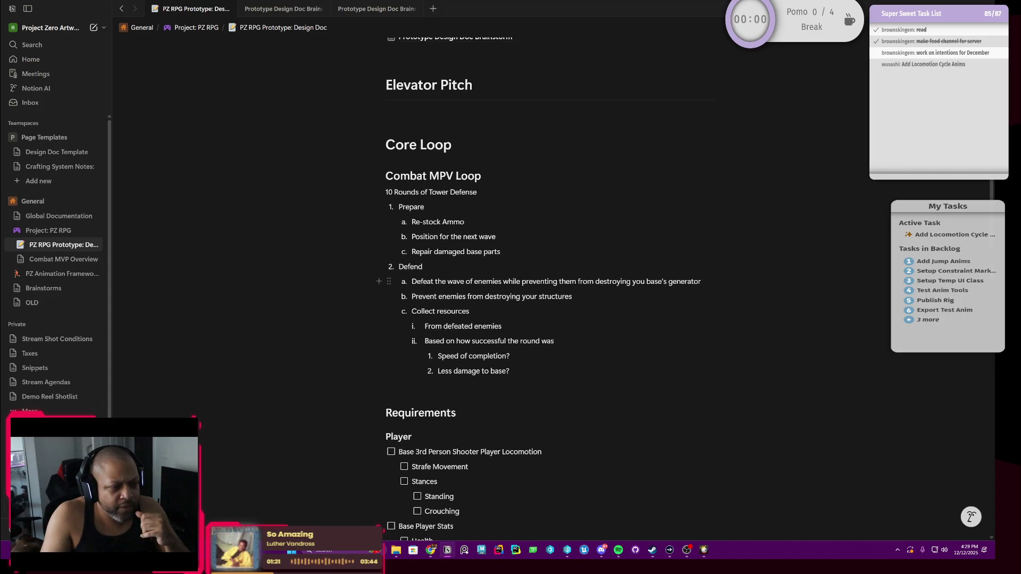
scroll(543, 287, down, 3)
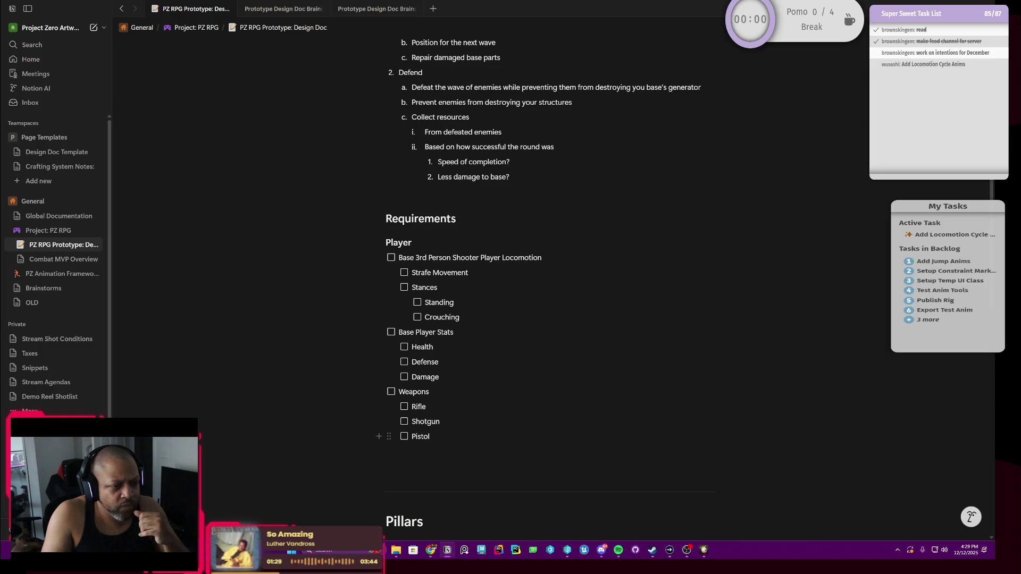
click(447, 436)
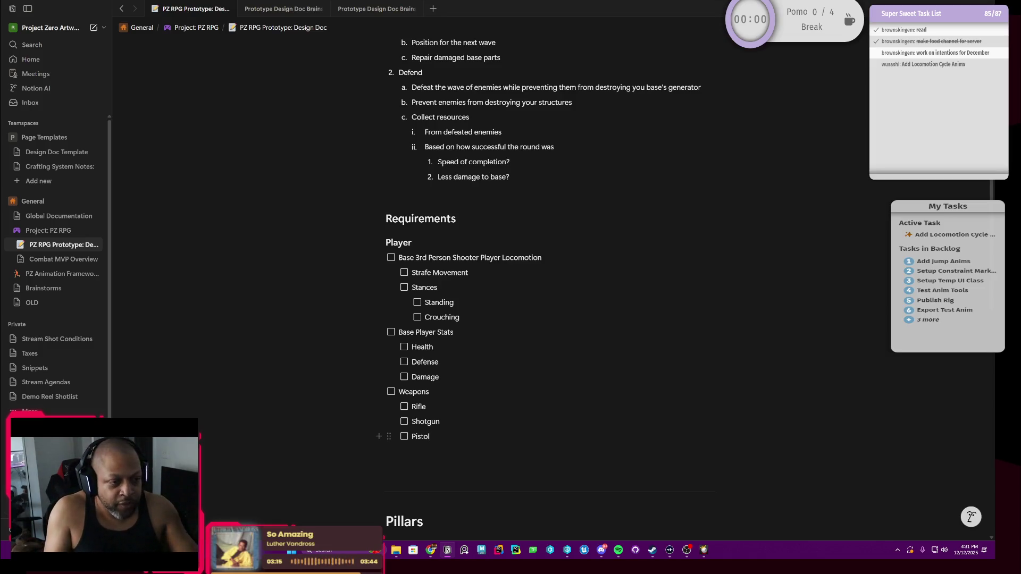
scroll(542, 279, up, 1)
scroll(543, 287, down, 3)
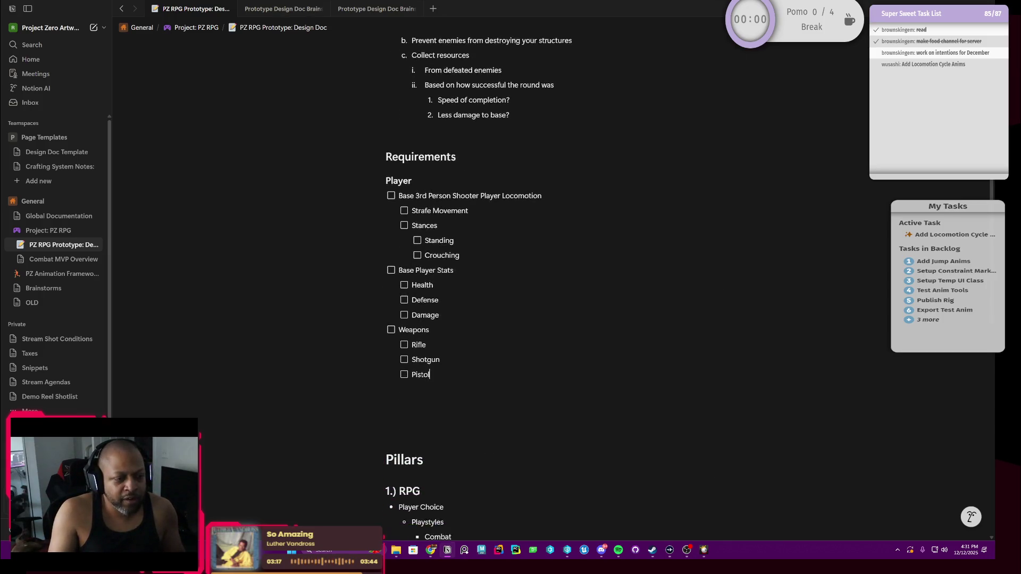
scroll(543, 287, down, 3)
scroll(542, 287, down, 5)
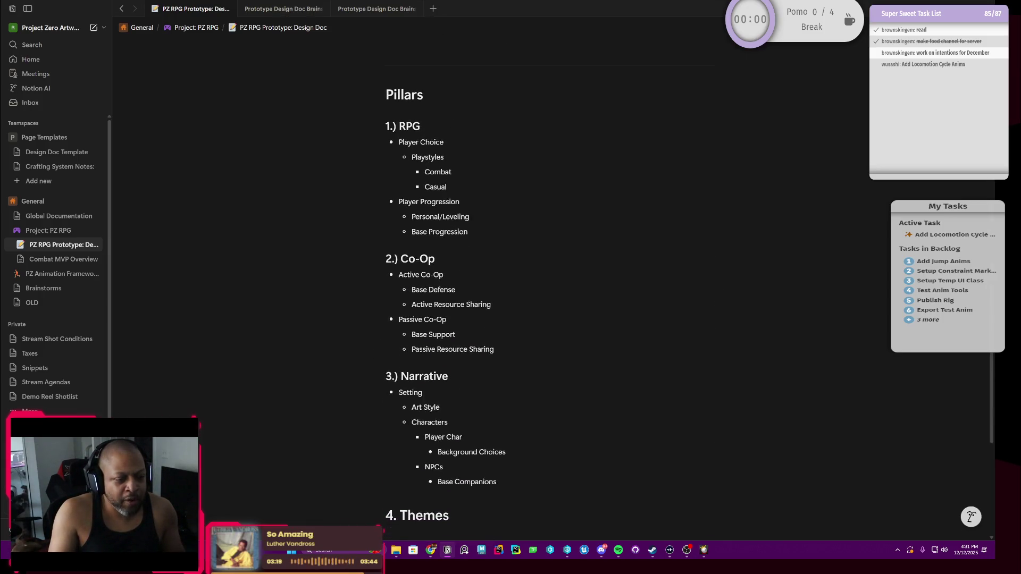
scroll(543, 287, down, 2)
scroll(543, 288, up, 4)
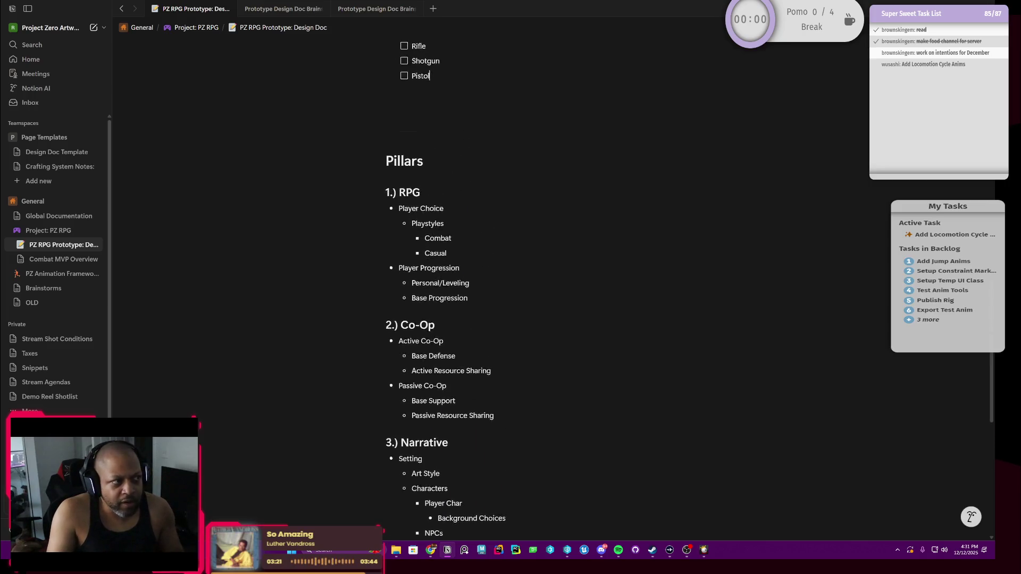
scroll(542, 287, up, 4)
scroll(543, 287, up, 4)
scroll(542, 288, down, 3)
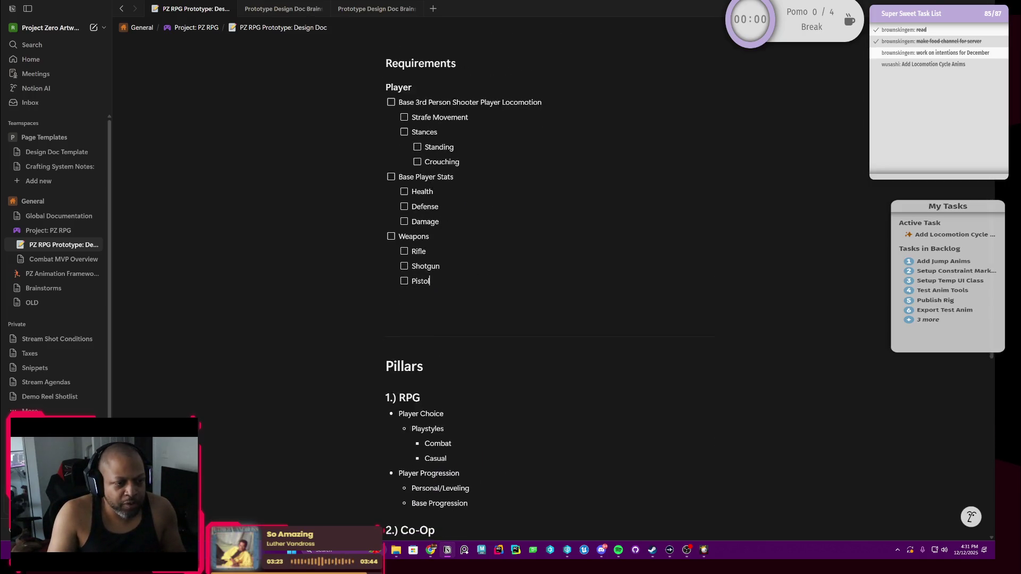
scroll(543, 287, up, 3)
scroll(543, 287, up, 1)
scroll(543, 287, up, 2)
scroll(543, 287, up, 1)
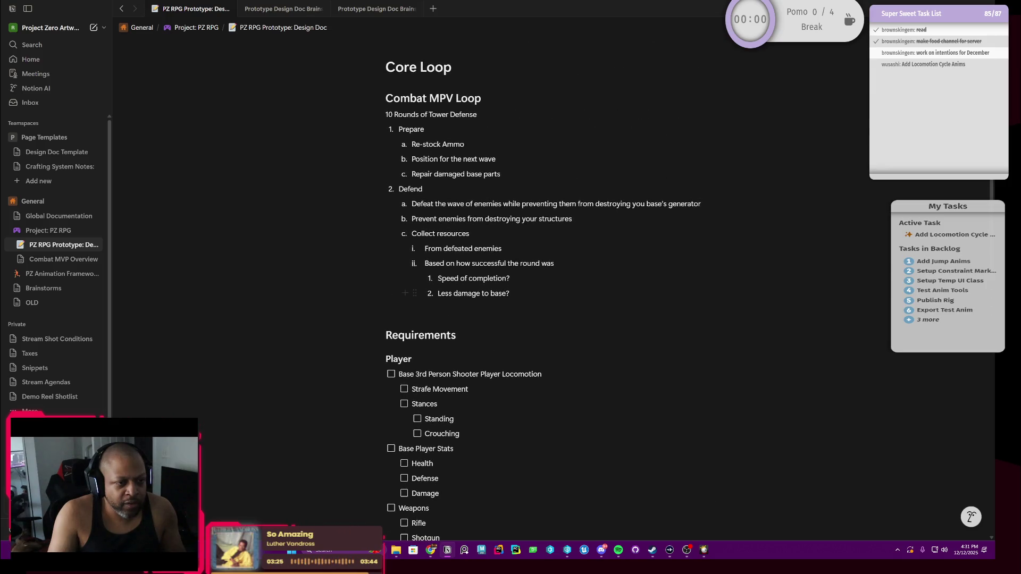
scroll(543, 288, down, 4)
scroll(542, 288, down, 5)
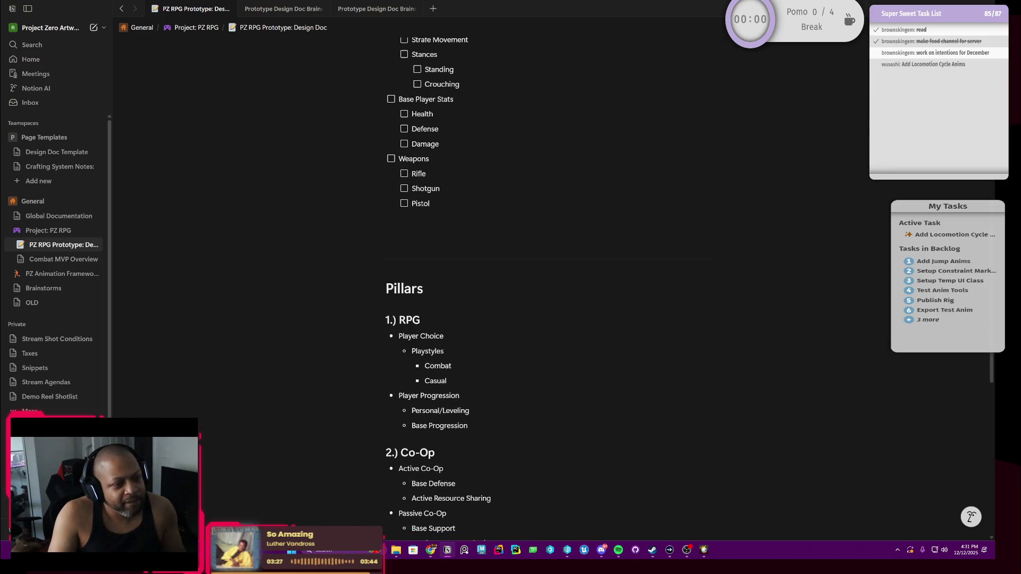
scroll(542, 288, down, 3)
scroll(542, 287, down, 4)
scroll(542, 287, down, 1)
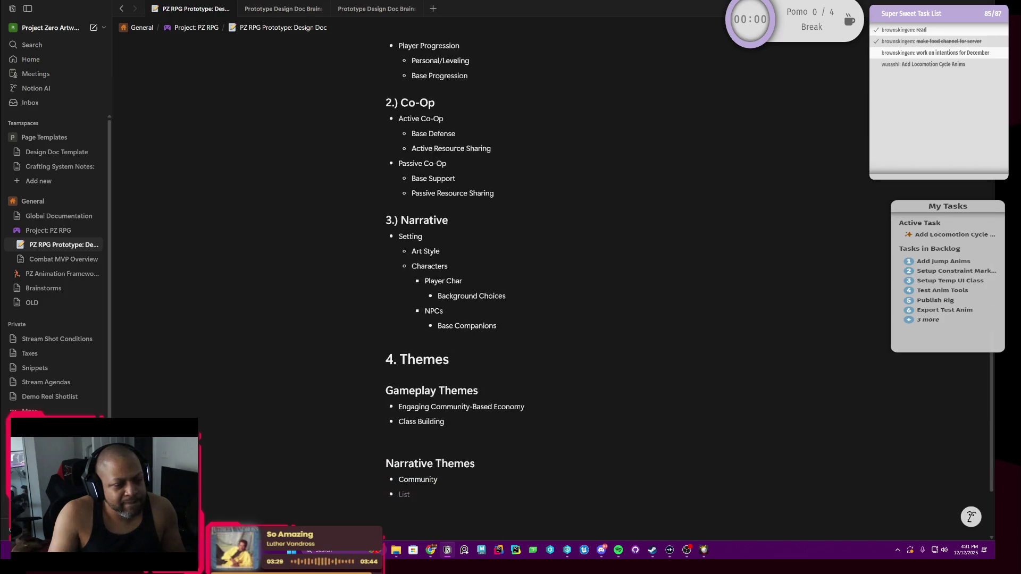
scroll(543, 288, down, 3)
scroll(543, 287, up, 1)
scroll(544, 288, up, 3)
scroll(543, 287, up, 8)
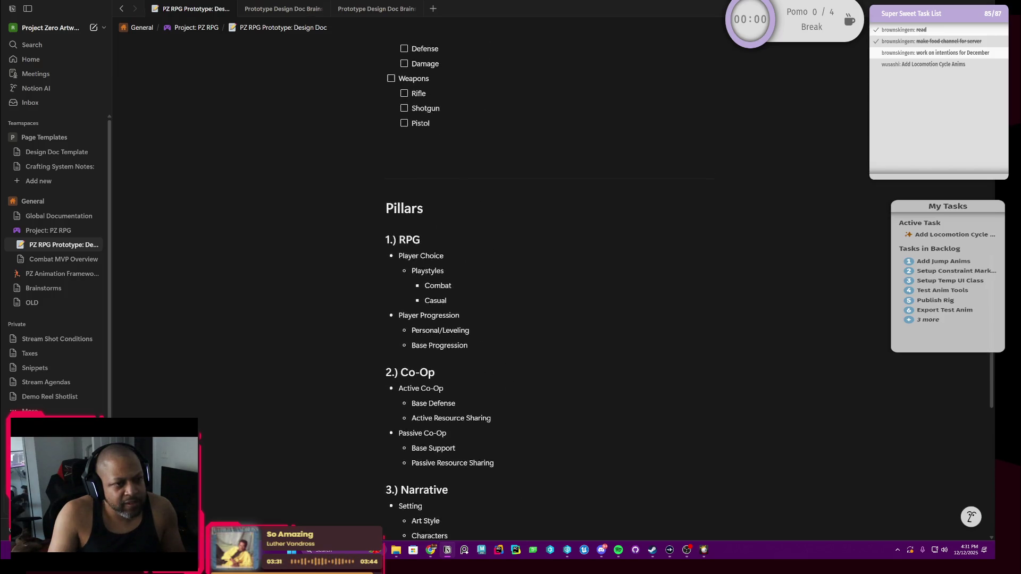
scroll(543, 287, up, 3)
scroll(543, 288, up, 3)
scroll(543, 287, down, 1)
scroll(543, 287, down, 3)
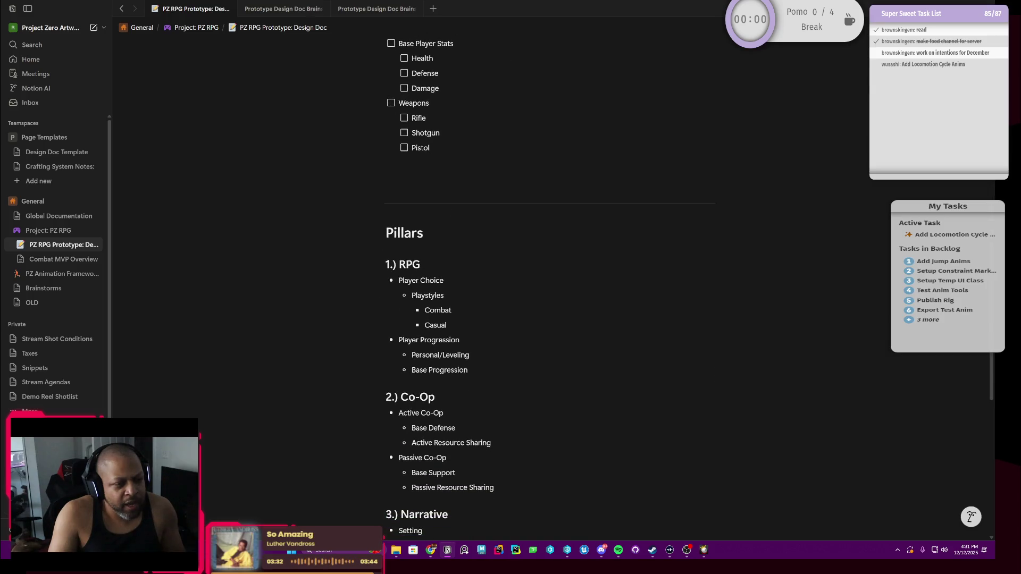
scroll(543, 287, up, 3)
scroll(542, 287, up, 2)
scroll(543, 287, up, 2)
scroll(542, 288, up, 2)
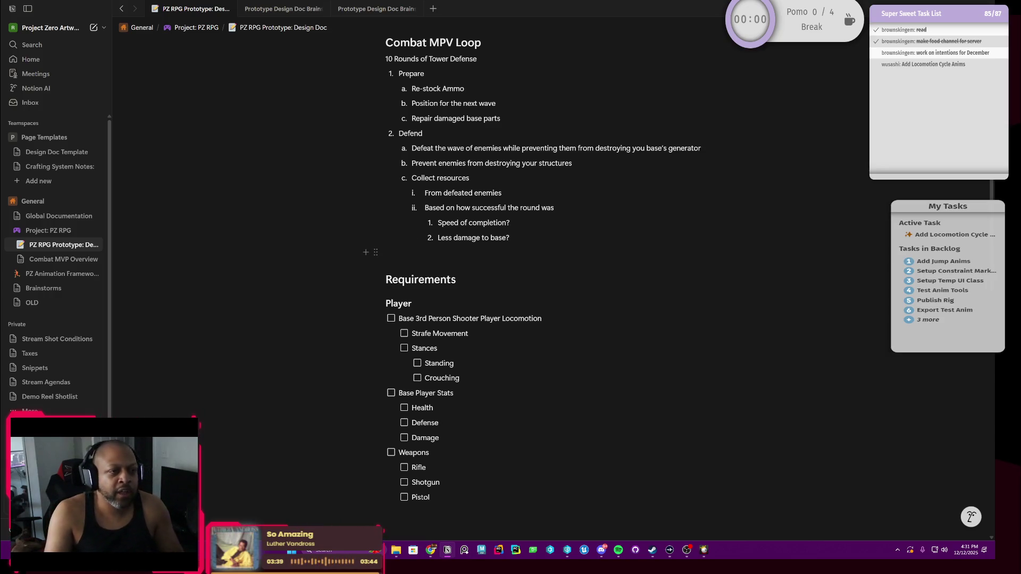
scroll(543, 288, down, 1)
scroll(543, 287, up, 1)
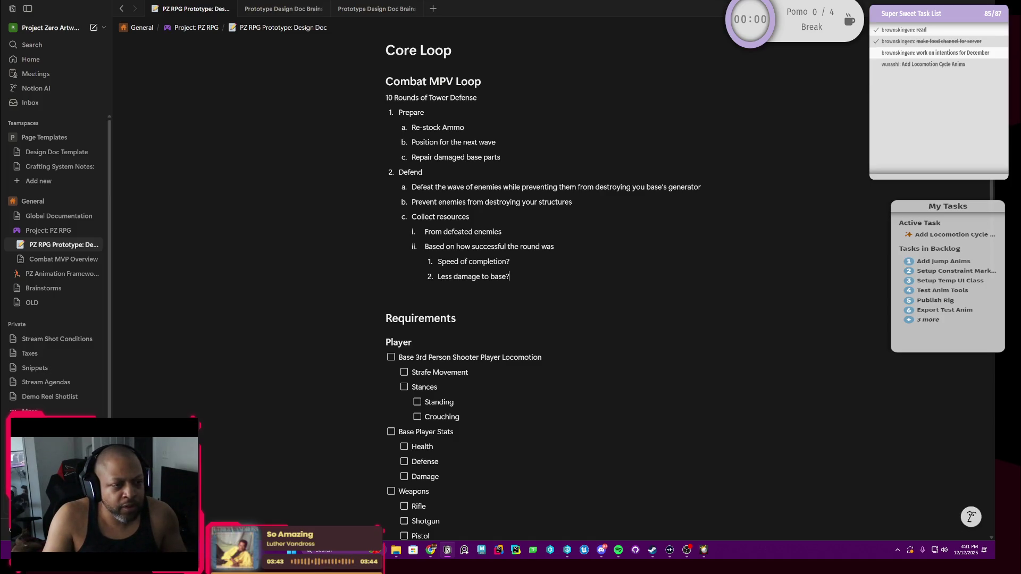
scroll(544, 288, up, 1)
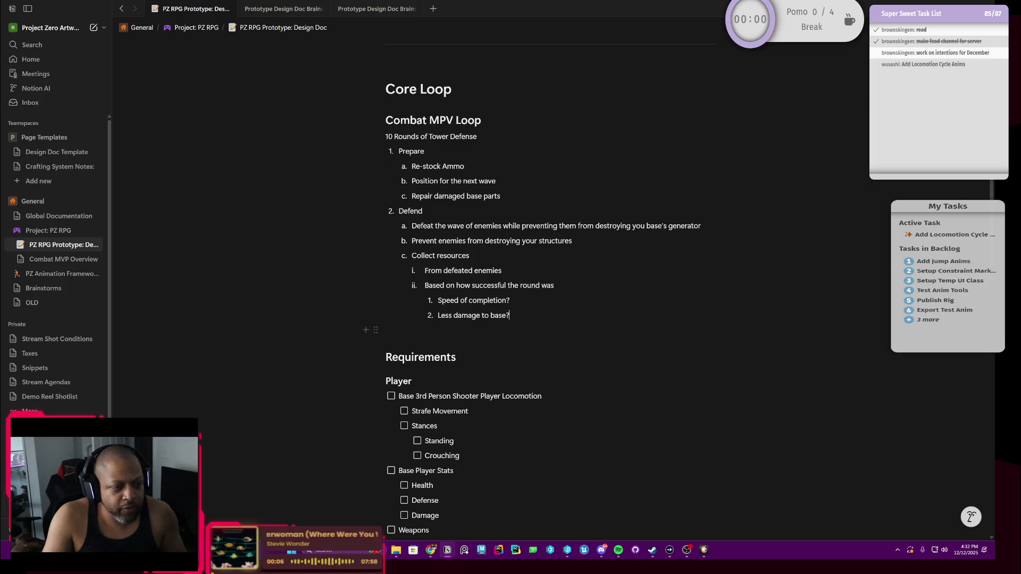
scroll(491, 292, down, 1)
scroll(490, 290, down, 2)
scroll(490, 291, down, 1)
scroll(491, 291, down, 2)
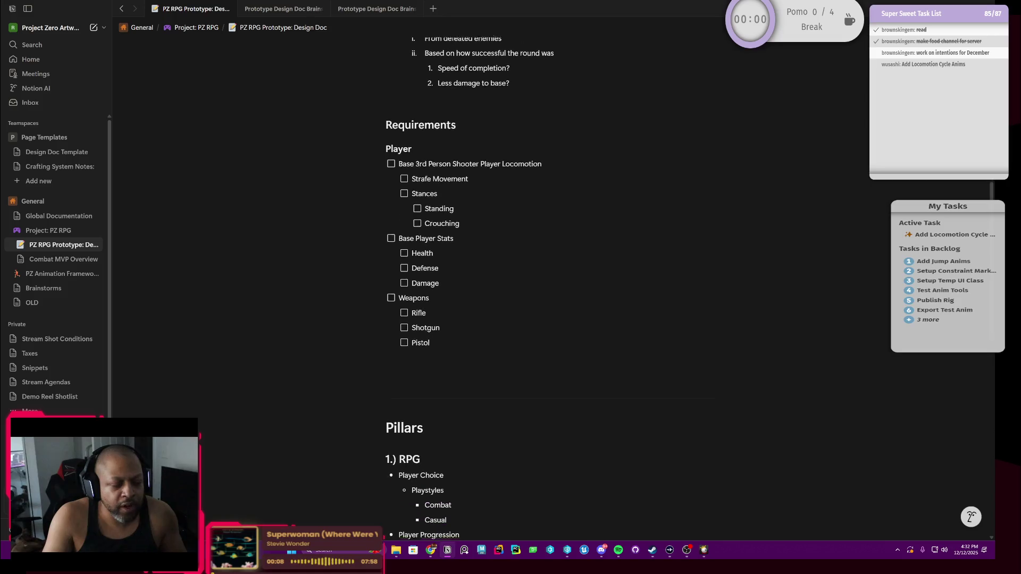
scroll(491, 291, down, 1)
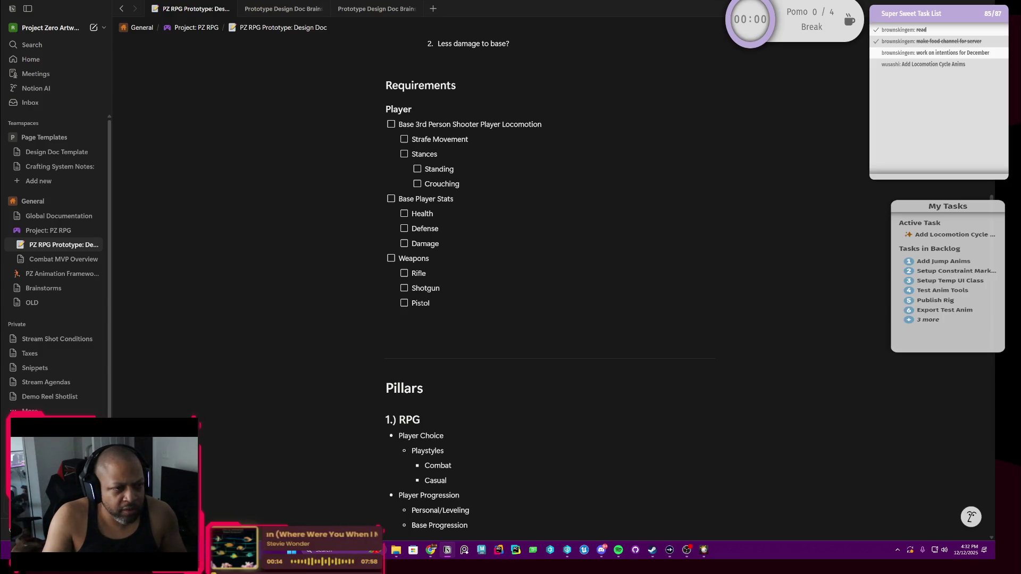
scroll(429, 162, up, 1)
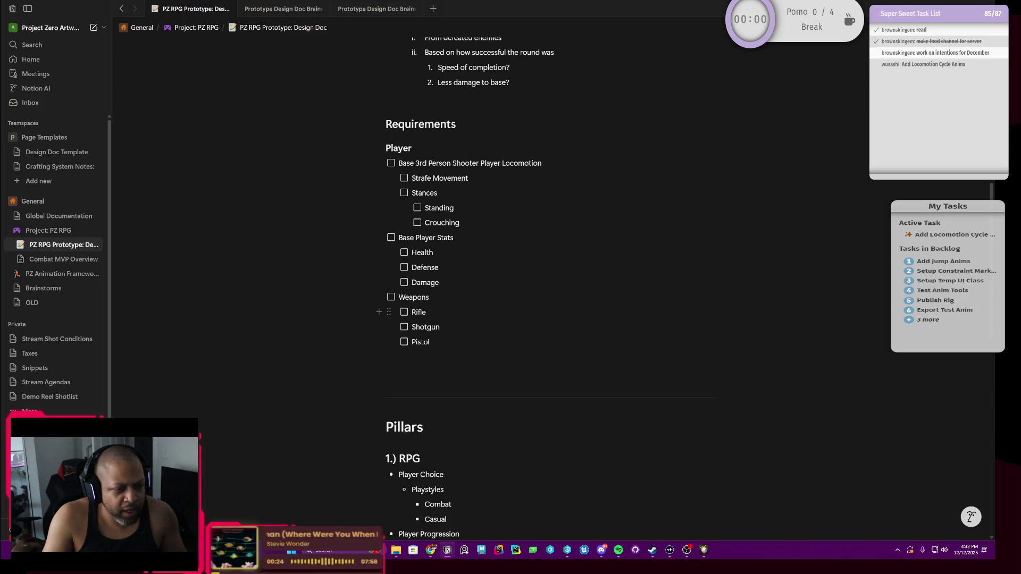
Move from Rifle down to Pistol and add a new checklist item below it.
click(413, 312)
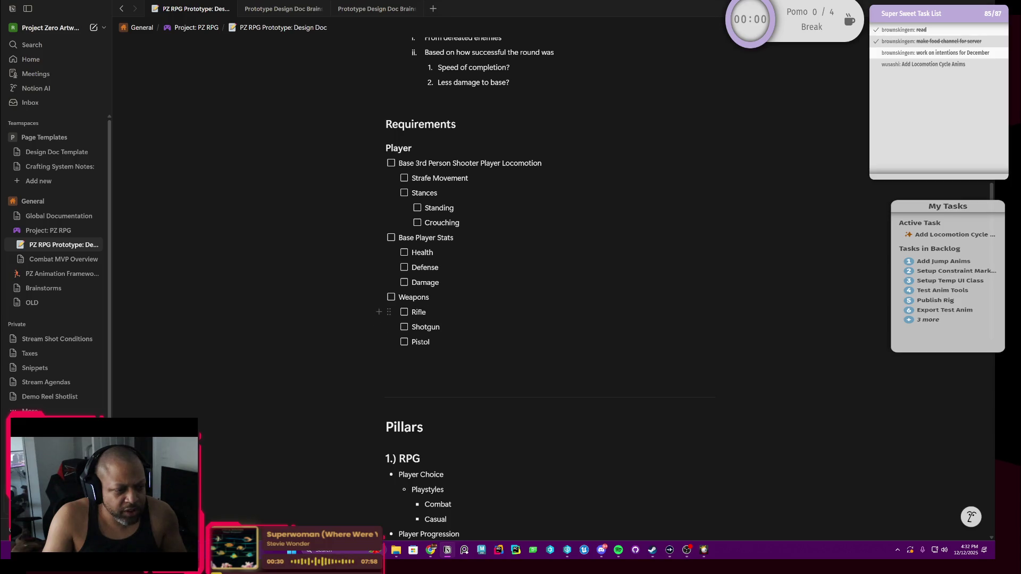
key(Down)
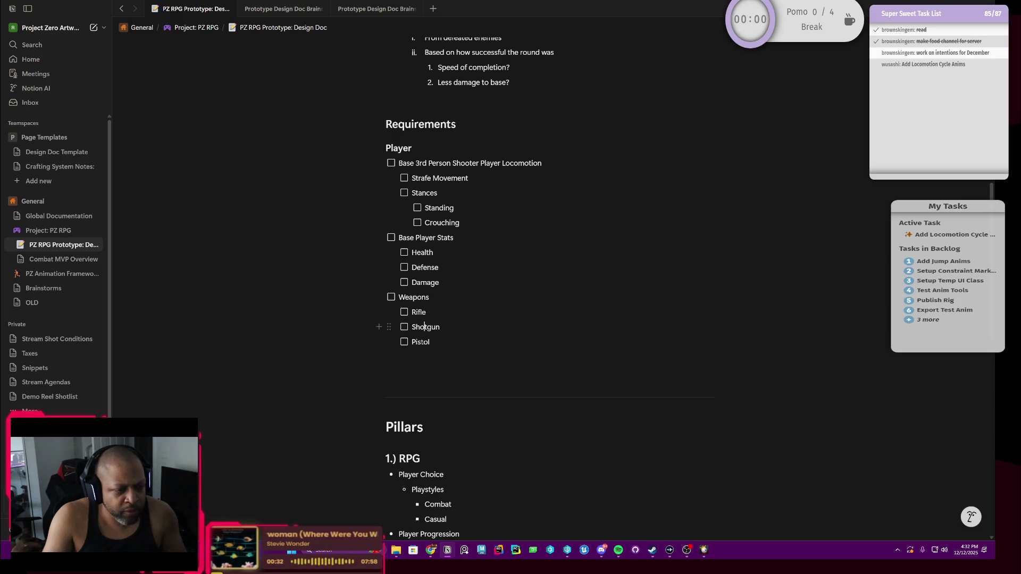
key(Down)
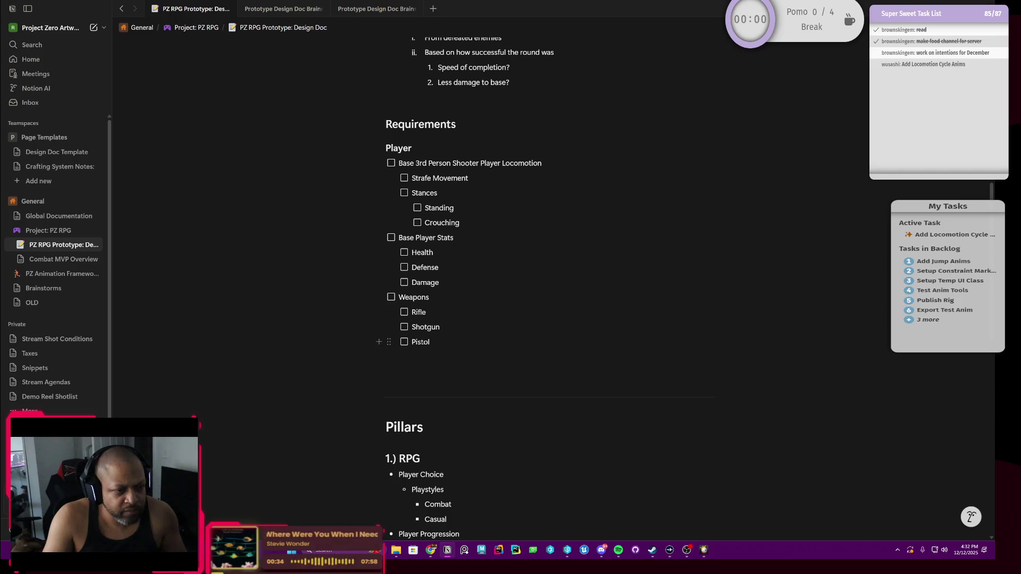
key(Return)
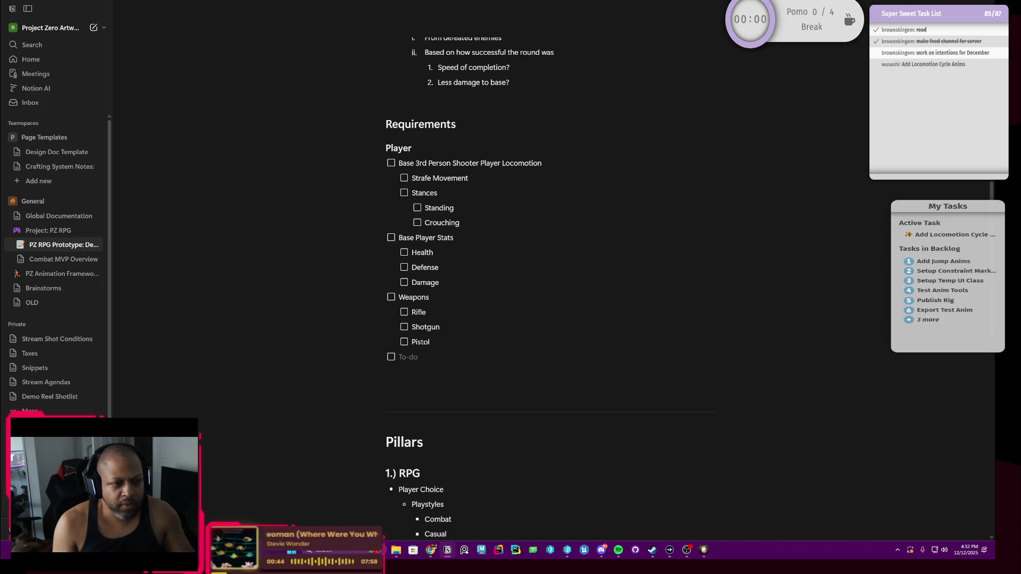
Turn the line into an Enemy AI Heading 3 with a new line beneath it.
key(Return)
key(Return)
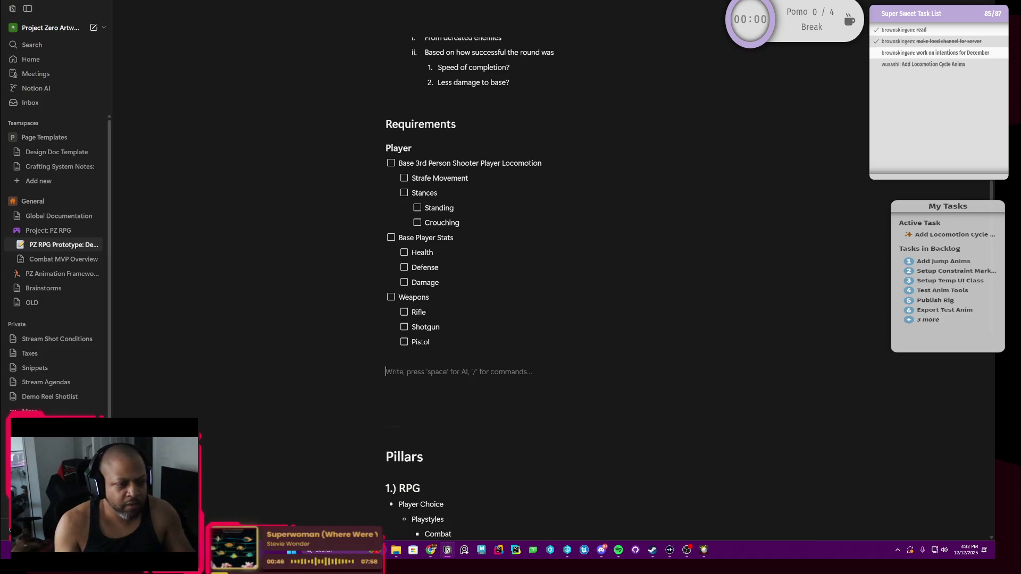
click(377, 370)
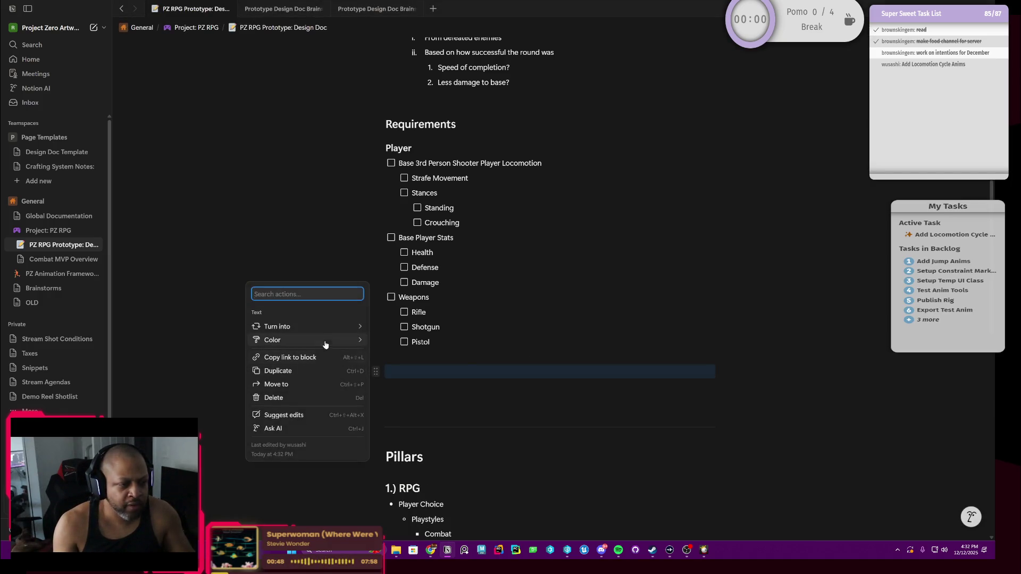
mouse_move(307, 327)
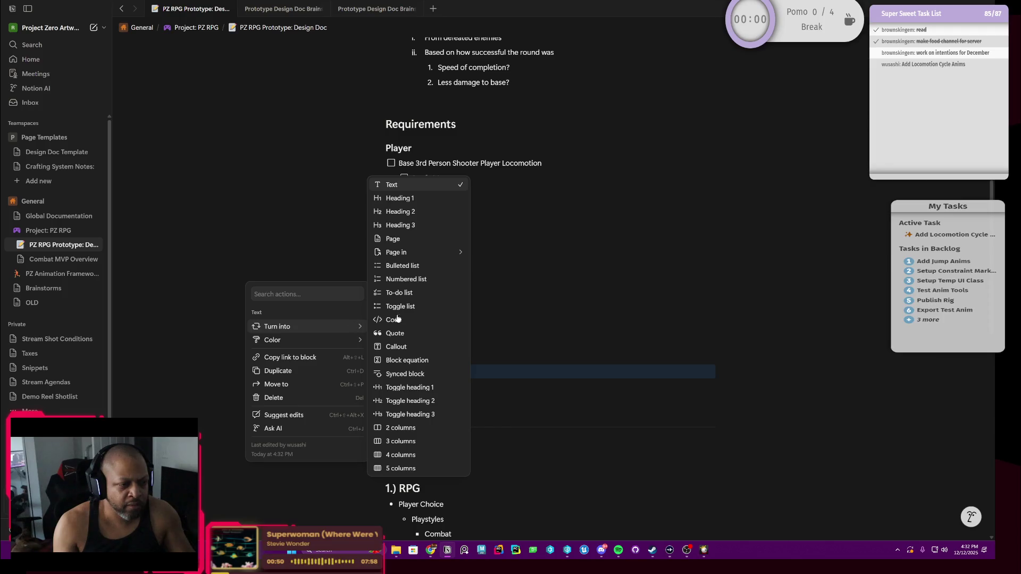
click(399, 225)
text(Enemy AI)
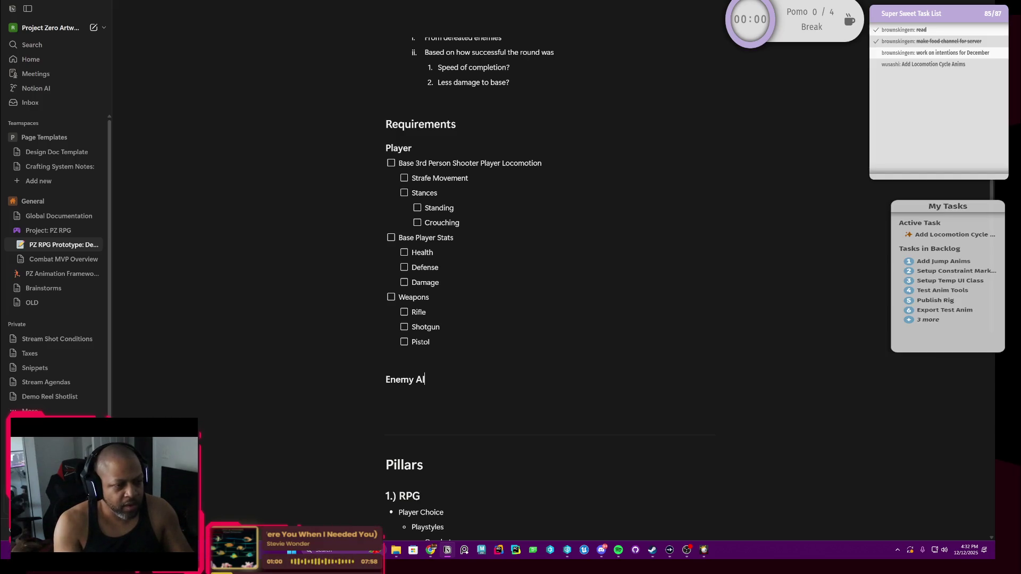
key(Return)
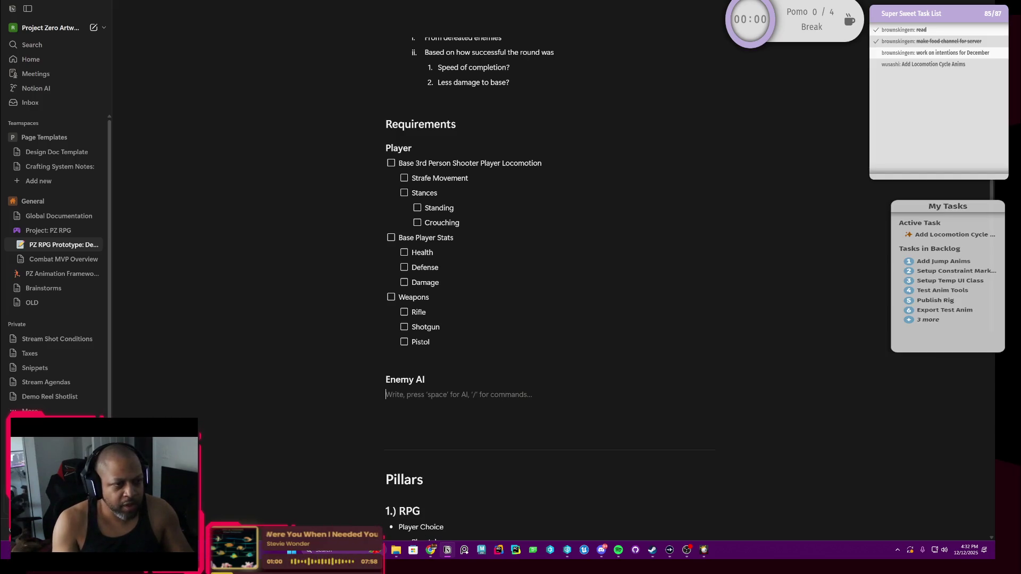
click(376, 394)
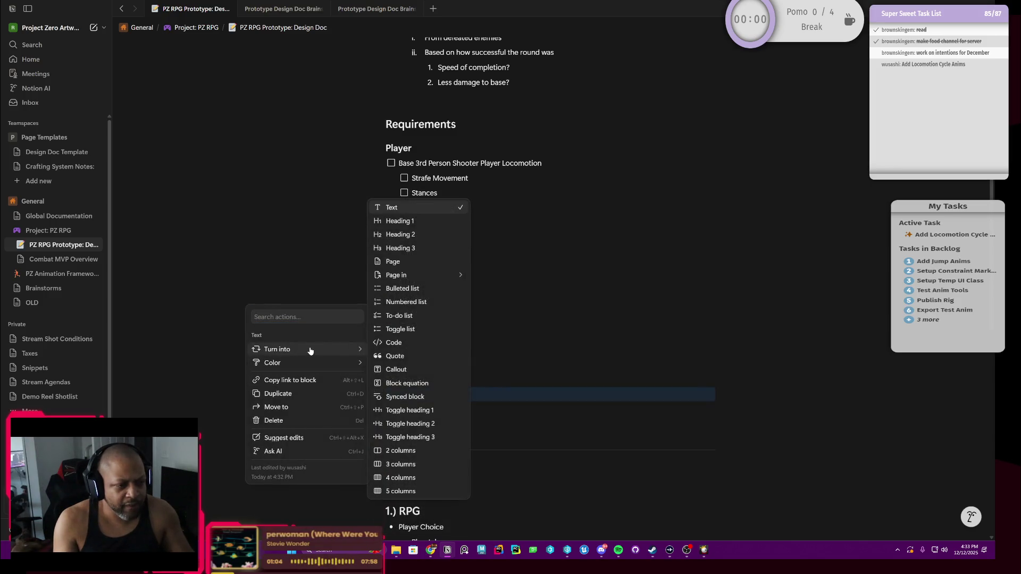
mouse_move(308, 349)
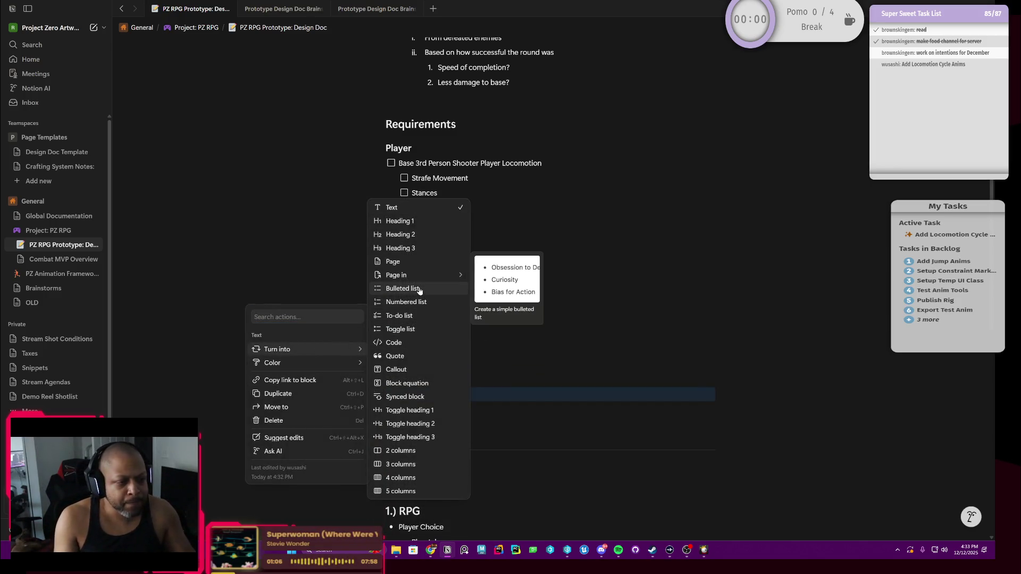
Convert the empty line under Enemy AI to a to-do, then to a toggle list.
click(399, 316)
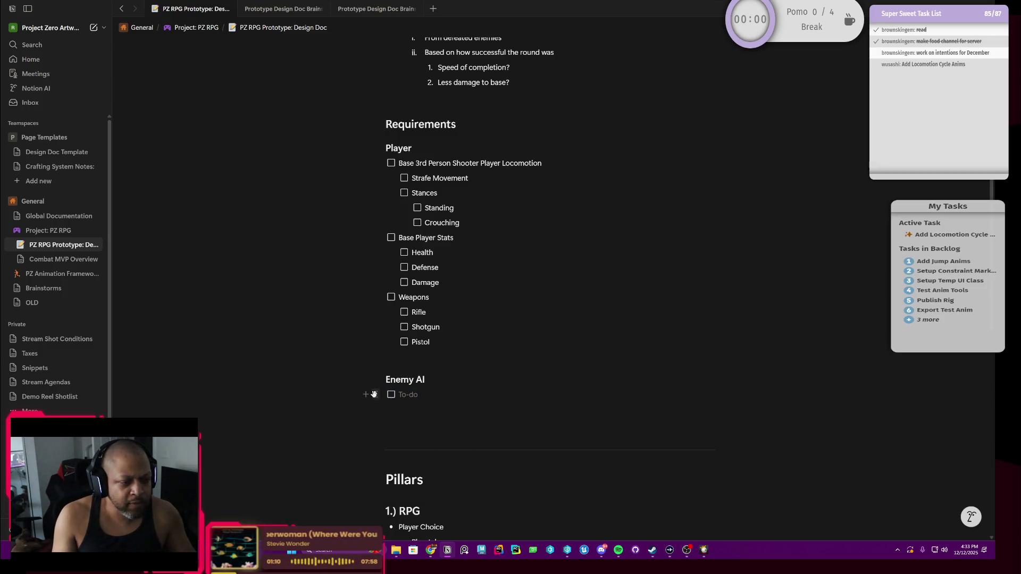
click(376, 395)
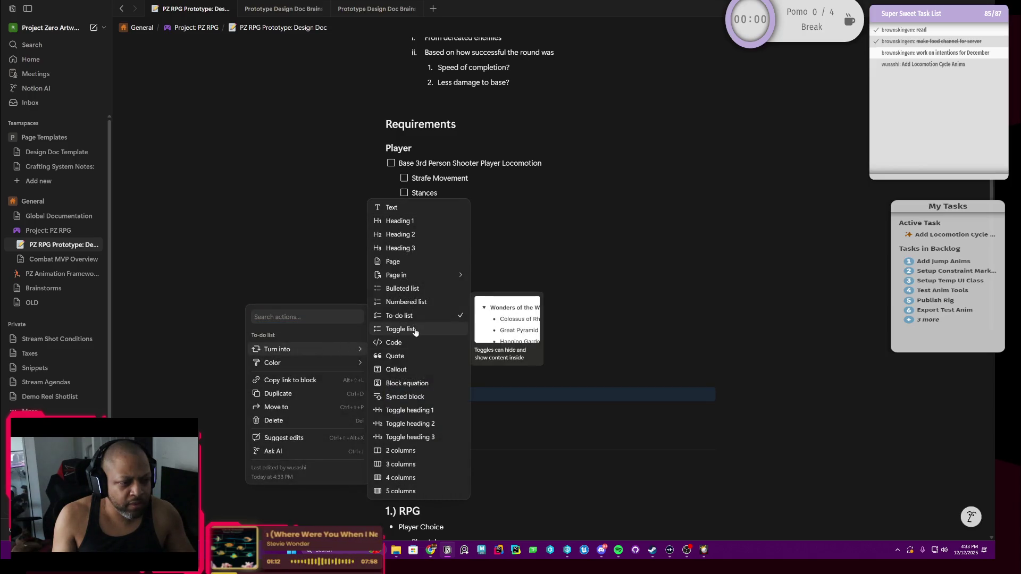
click(415, 331)
click(391, 396)
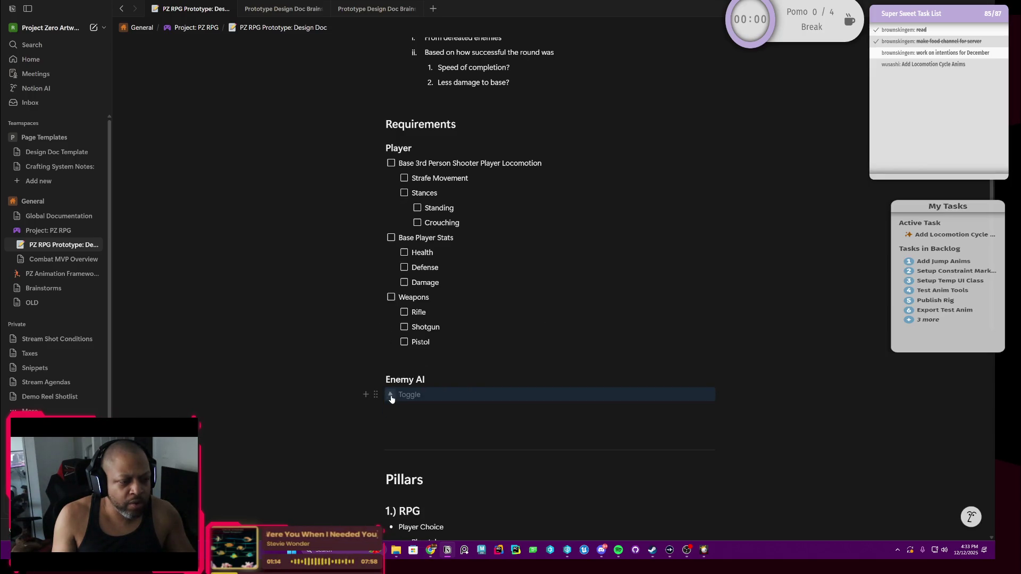
click(391, 396)
text(d)
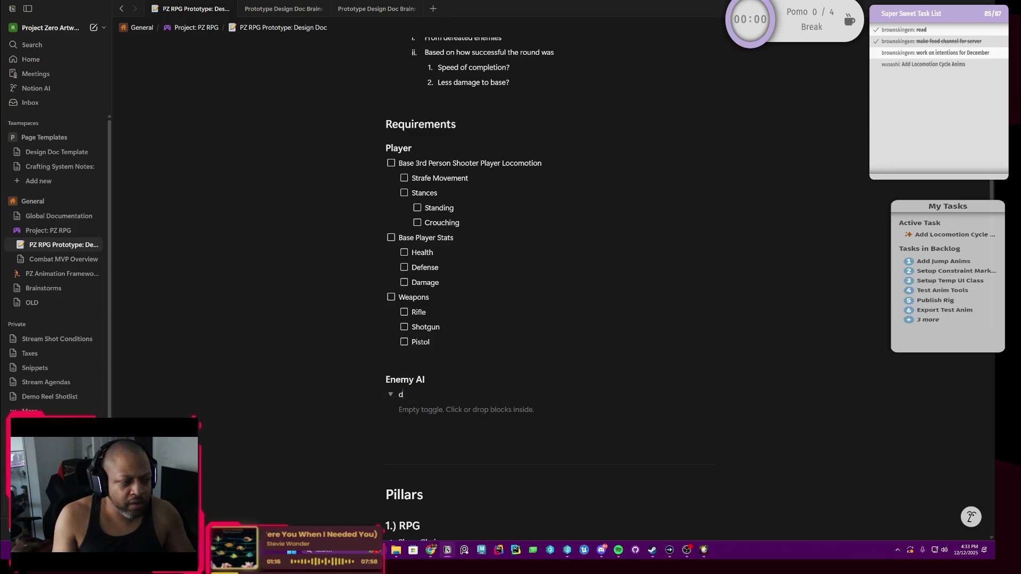
text(hghfh)
Test adding and erasing child lines inside the toggle, then undo, leaving it empty.
click(417, 409)
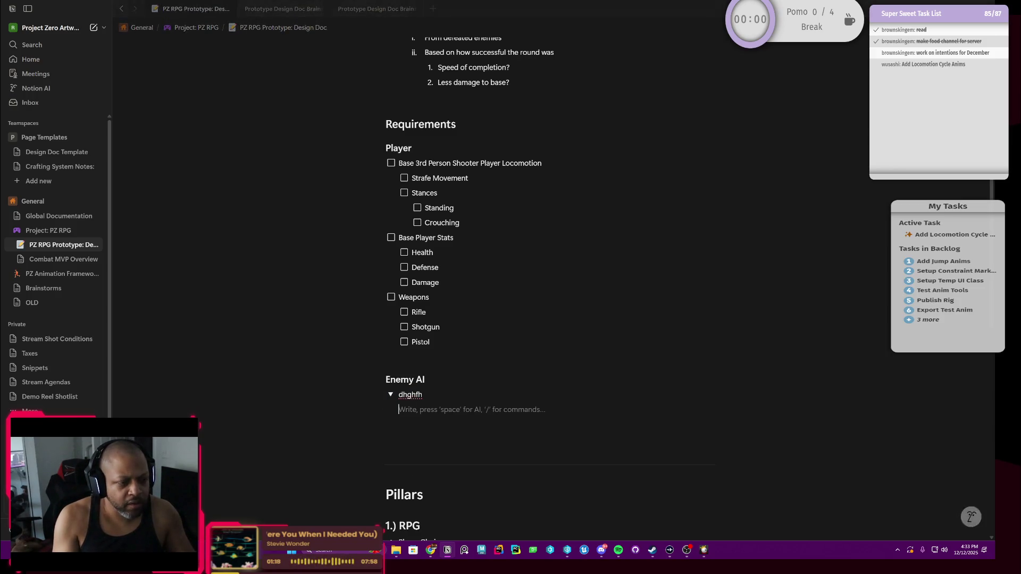
text(frge)
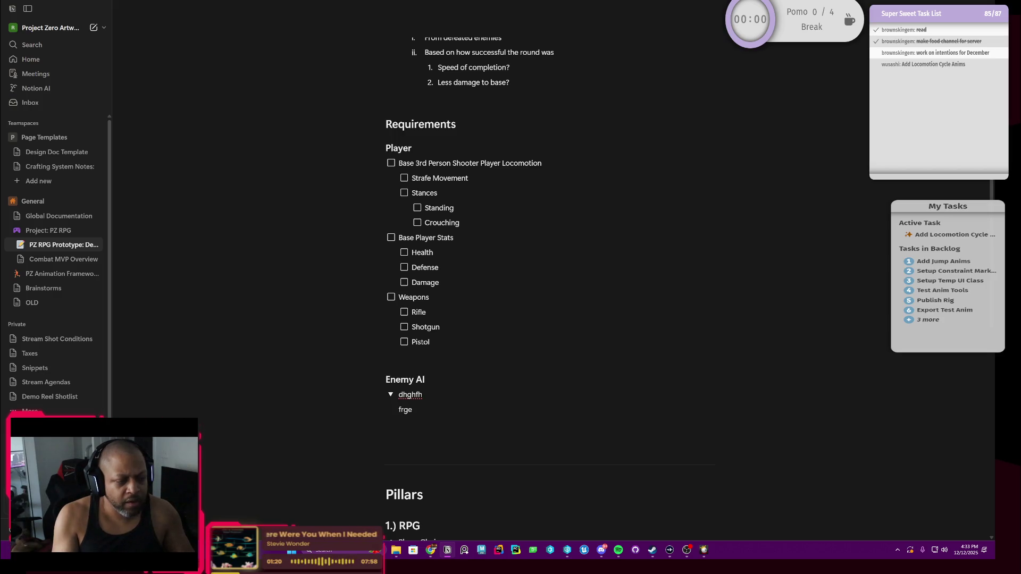
key(BackSpace)
key(BackSpace)
key(BackSpace)
key(BackSpace)
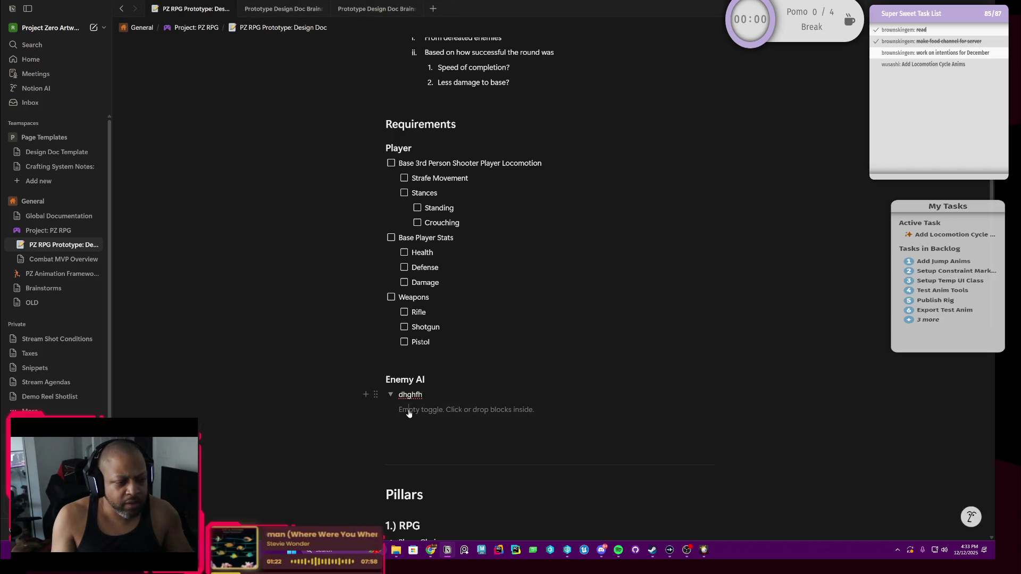
key(Return)
text(frge)
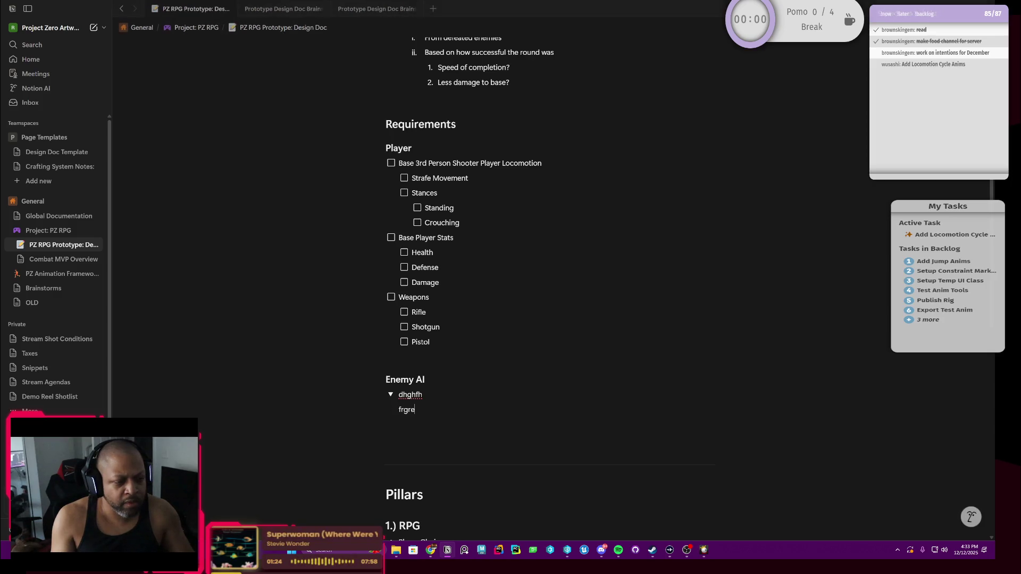
click(391, 396)
click(391, 396)
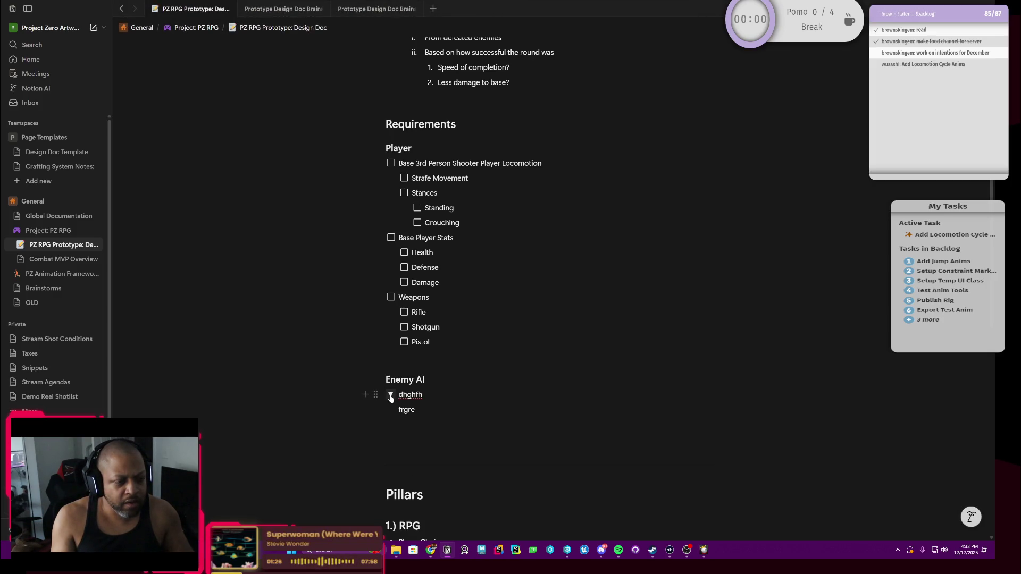
key(ctrl+z)
key(ctrl+z)
key(ctrl+z)
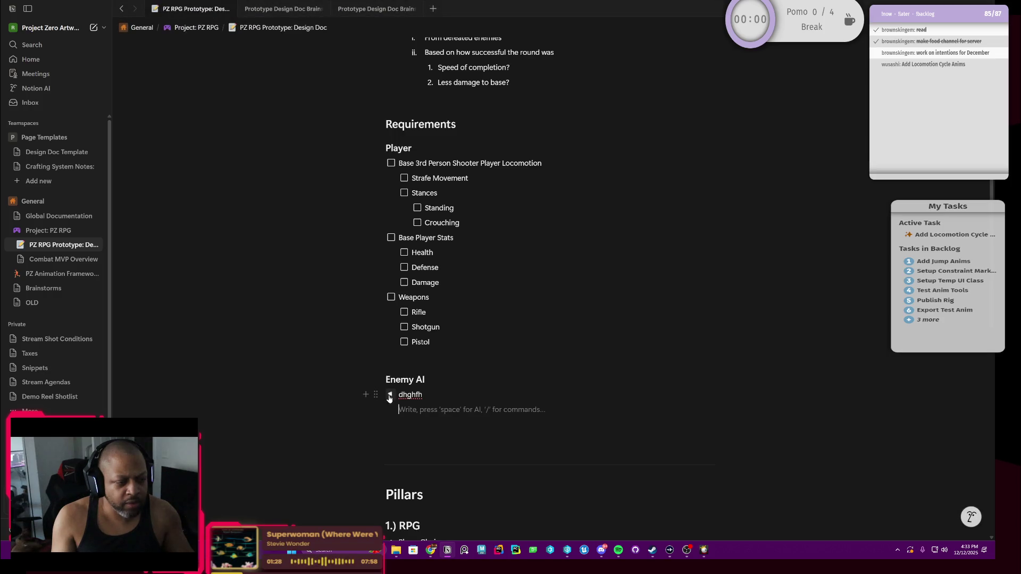
click(377, 396)
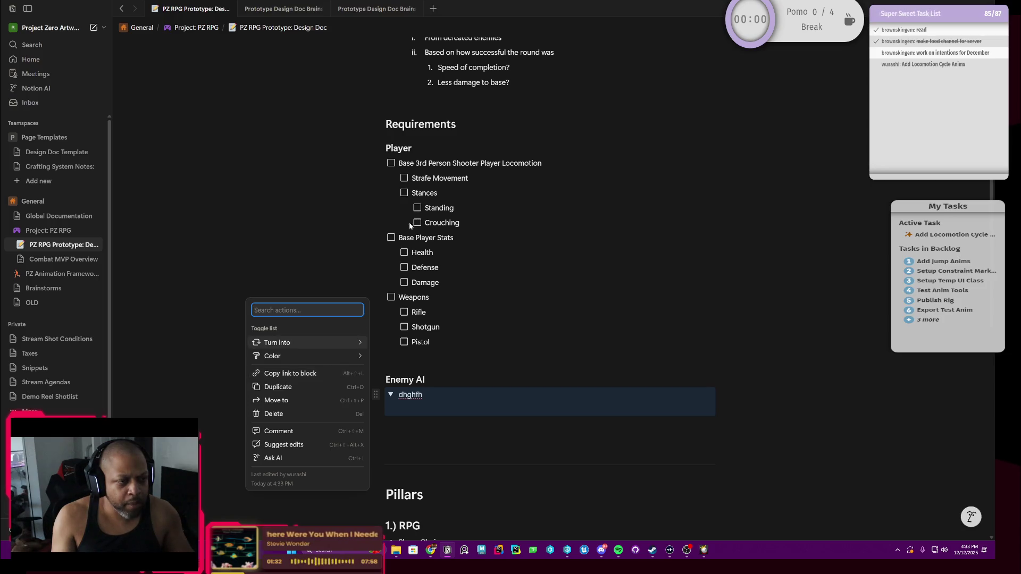
Make Base 3rd Person Shooter Player Locomotion a toggle list and test collapsing it.
click(390, 163)
click(377, 163)
mouse_move(277, 111)
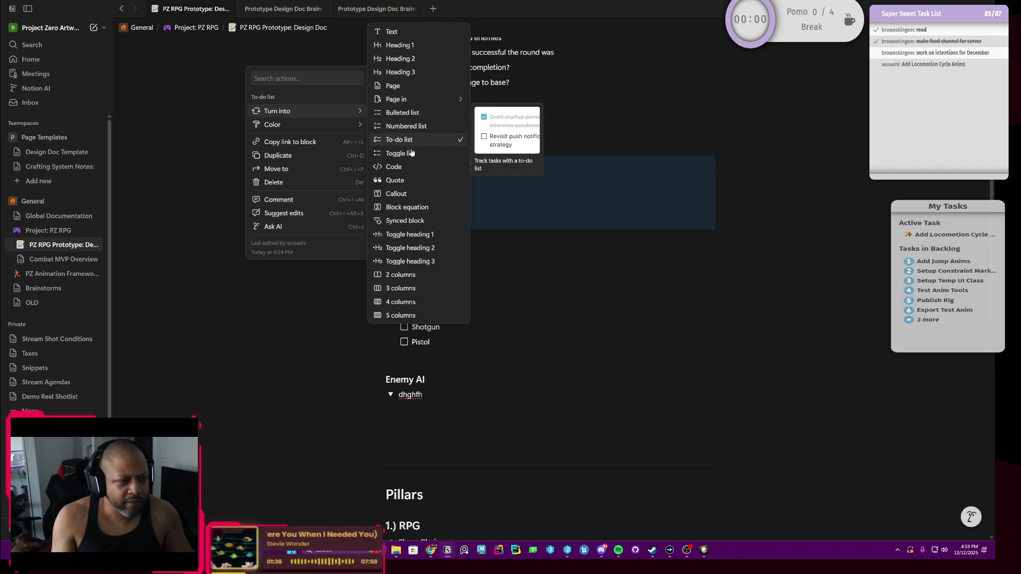
click(400, 153)
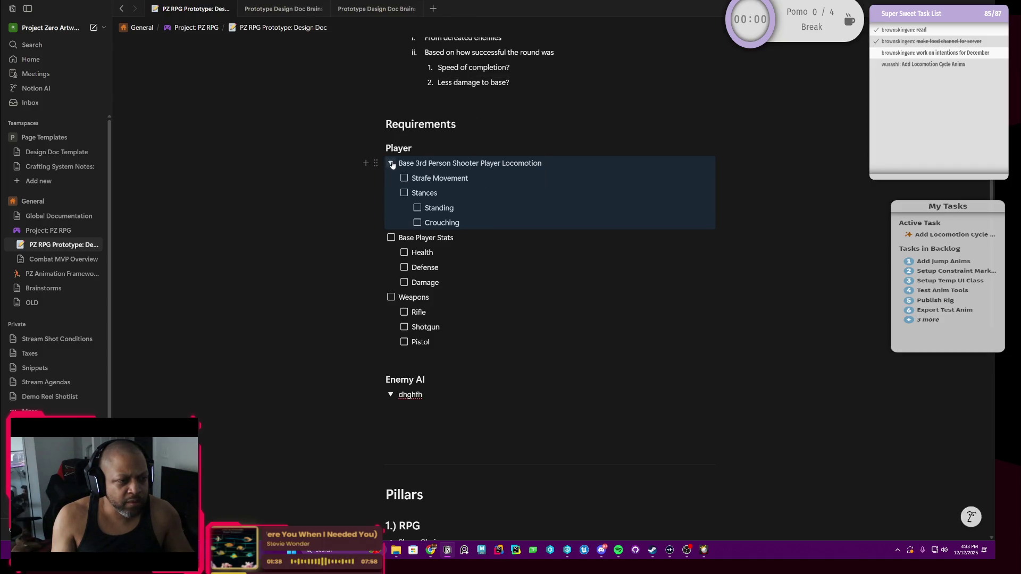
click(391, 164)
click(392, 164)
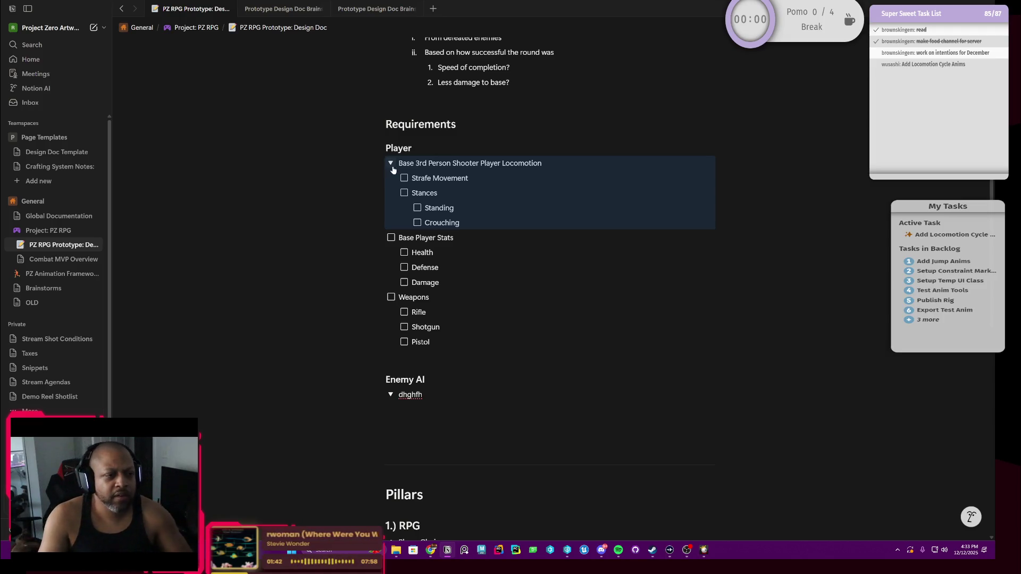
Turn Base Player Stats and Weapons into toggle lists with their sub-items nested.
click(375, 238)
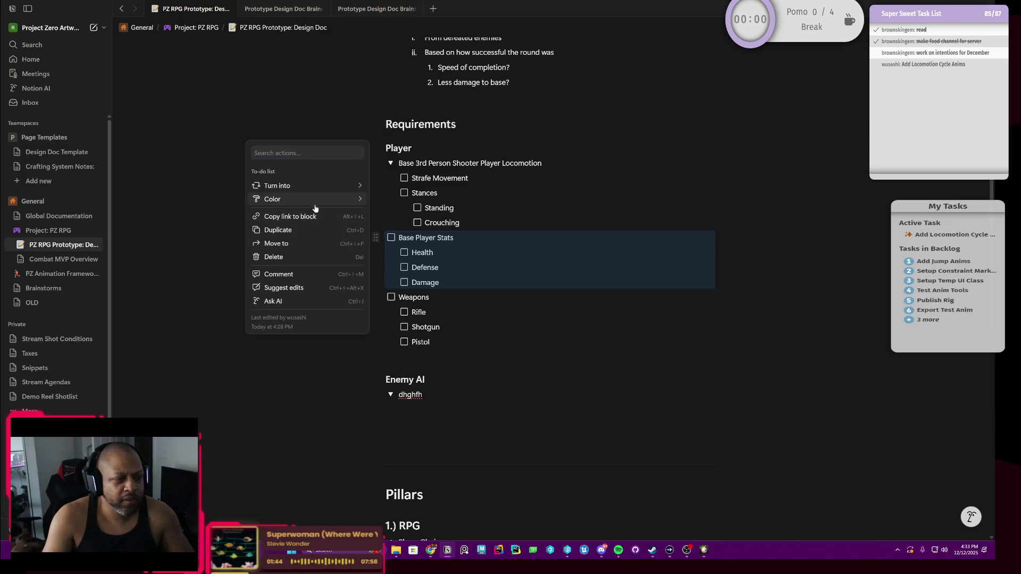
mouse_move(278, 186)
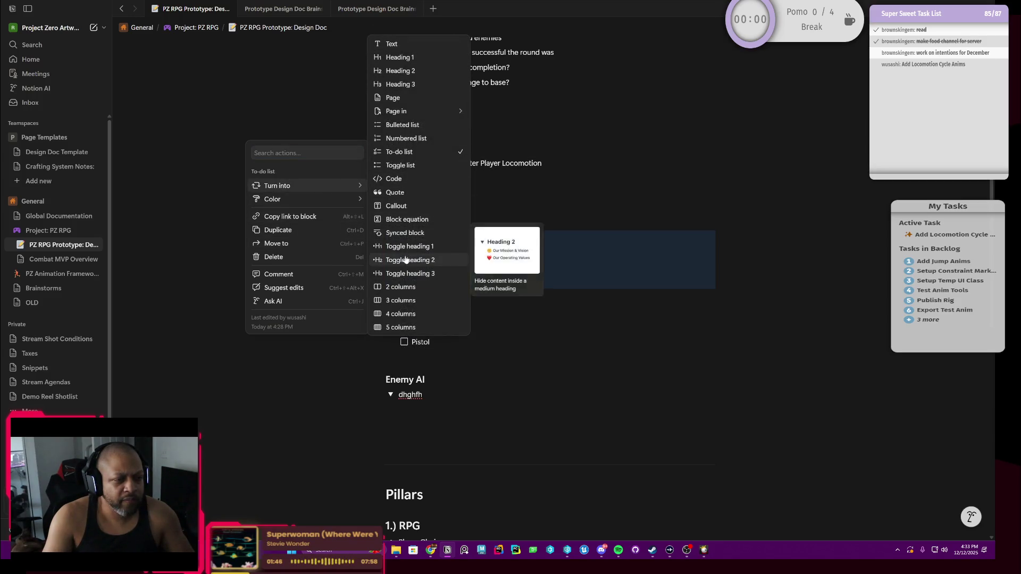
click(424, 167)
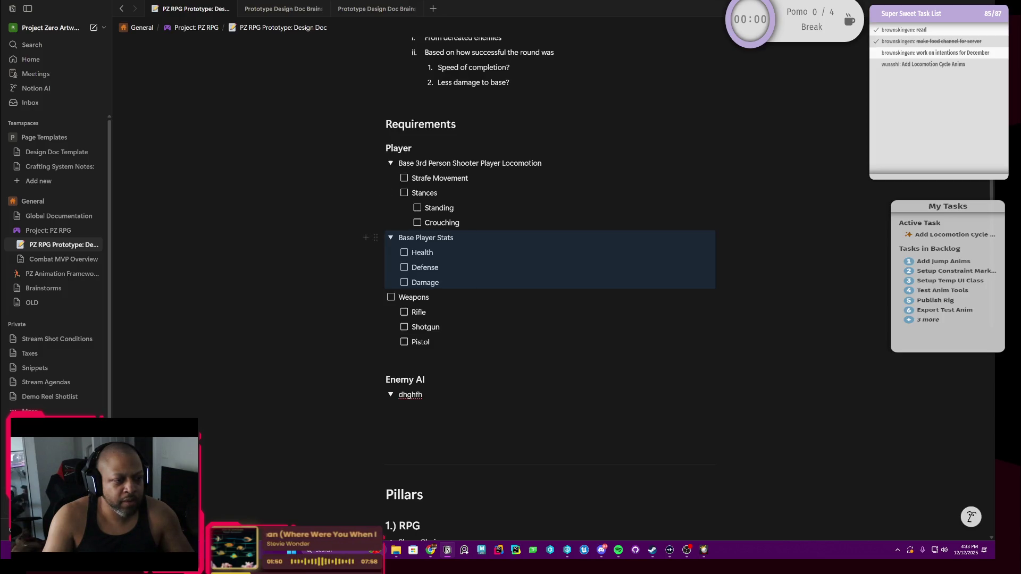
click(378, 298)
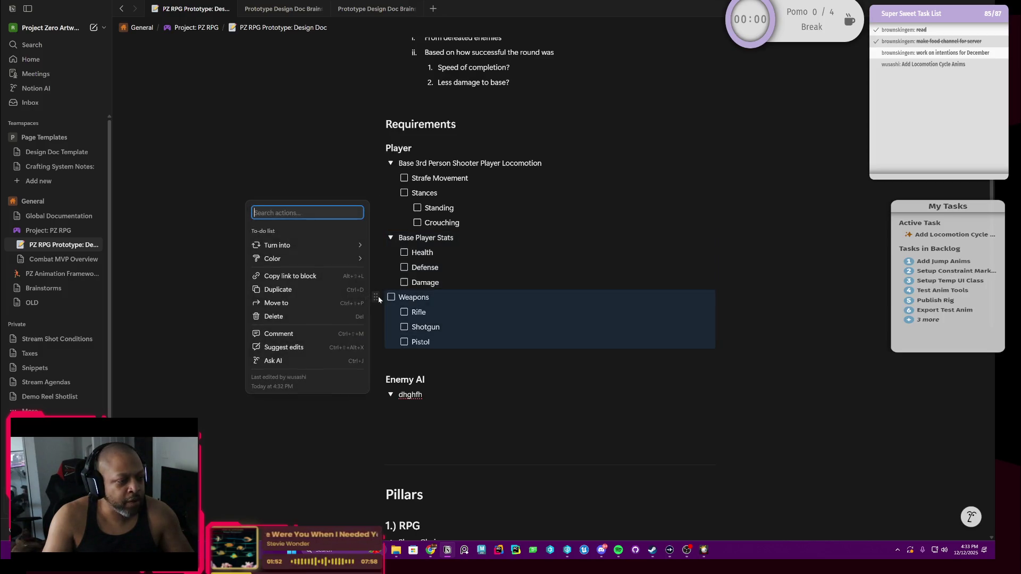
mouse_move(277, 245)
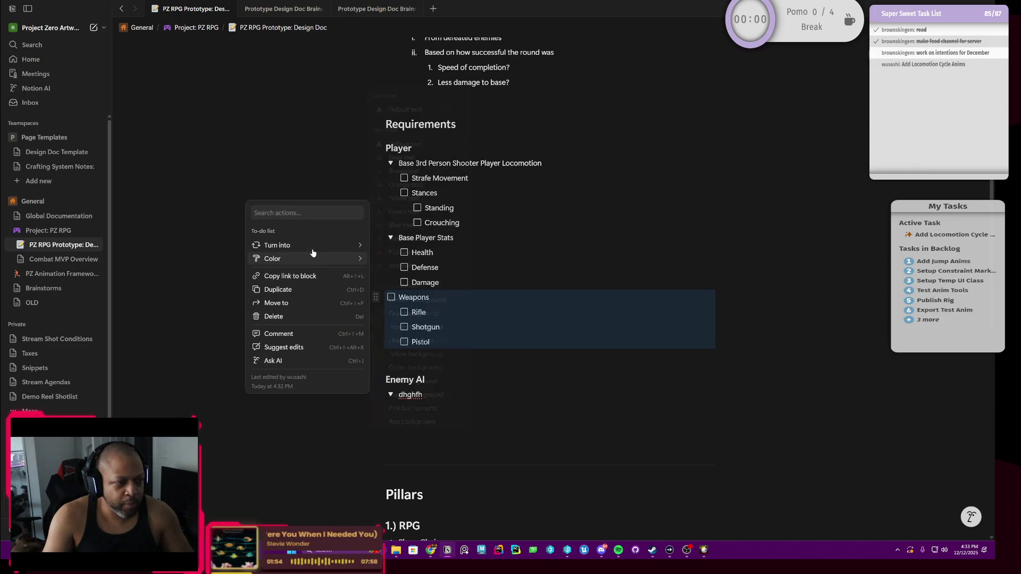
click(421, 225)
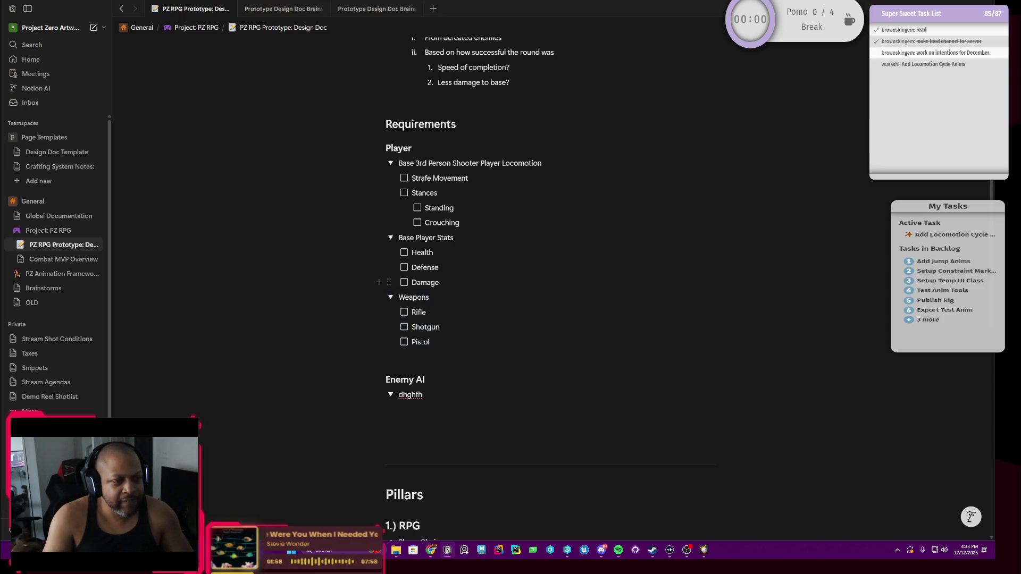
scroll(431, 320, up, 1)
scroll(431, 320, down, 2)
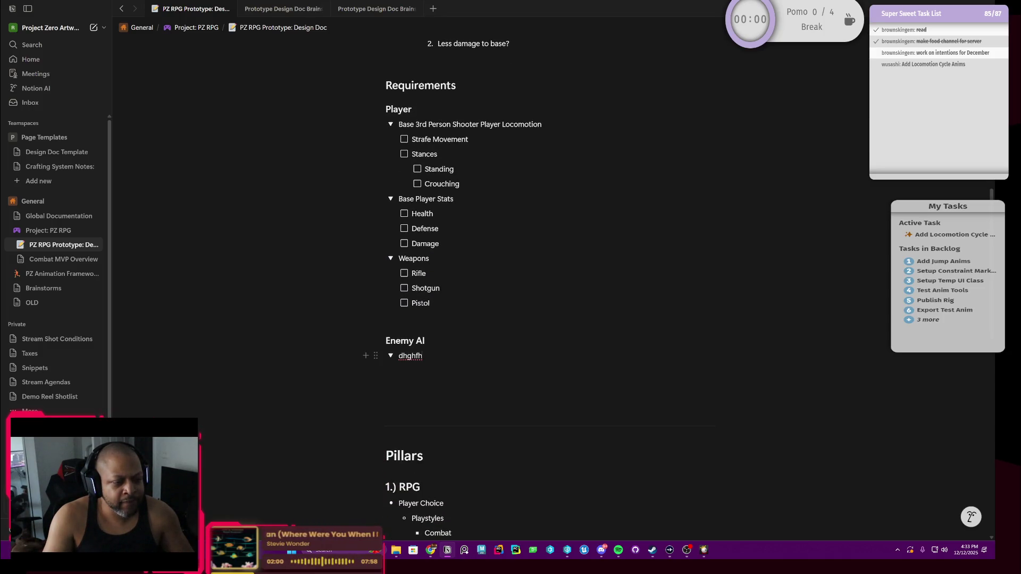
Replace the junk toggle title with 'Rush-down Enemy' and start an empty child line.
key(ctrl+a)
key(BackSpace)
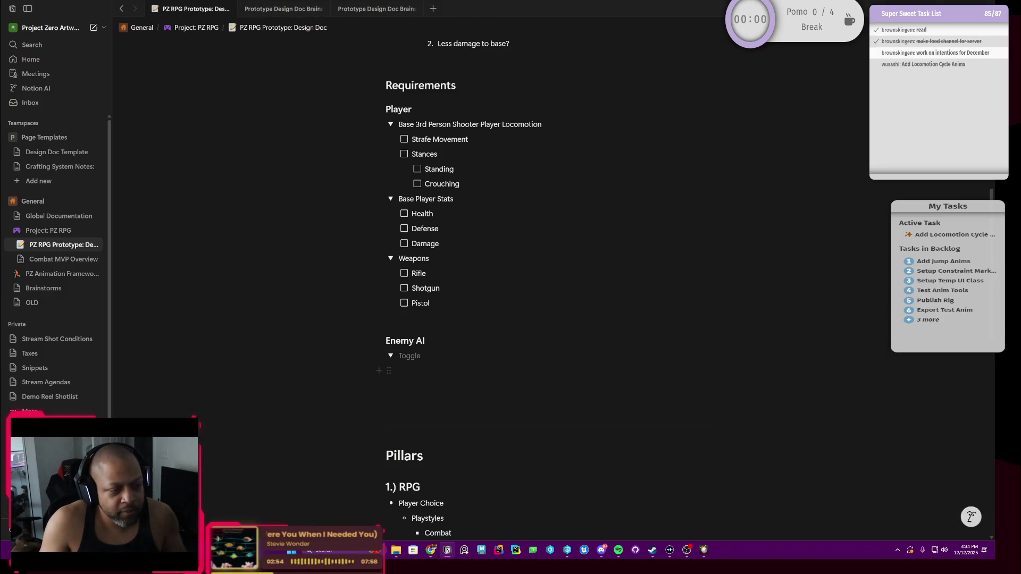
text(Ru)
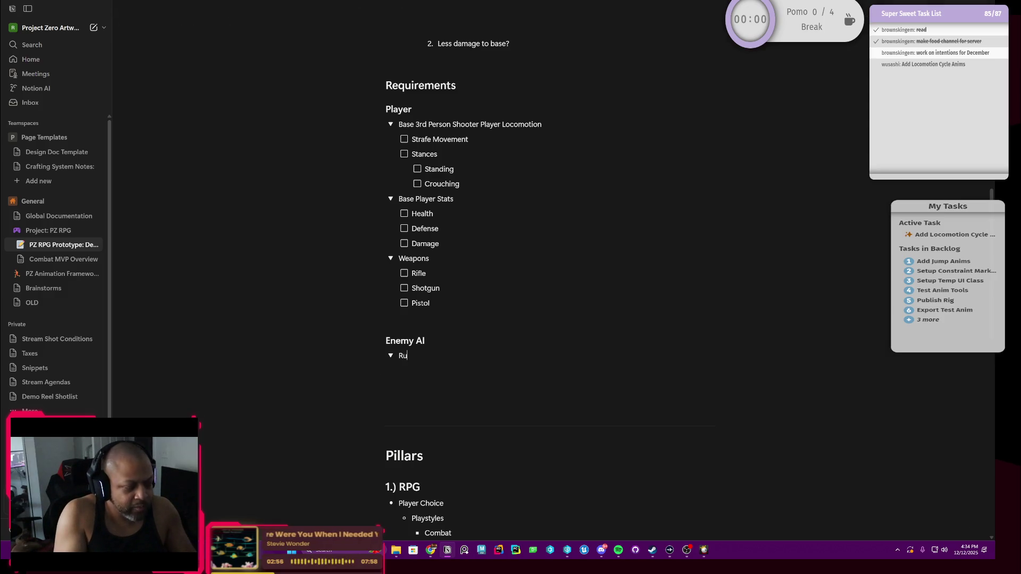
text(sh-down)
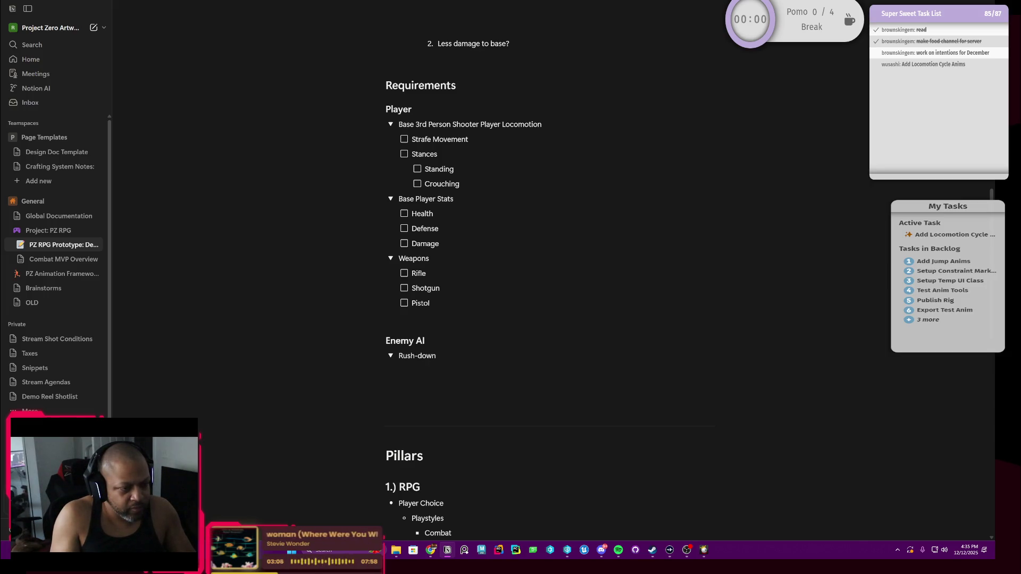
text(AI)
key(BackSpace)
key(BackSpace)
key(BackSpace)
text(Ene)
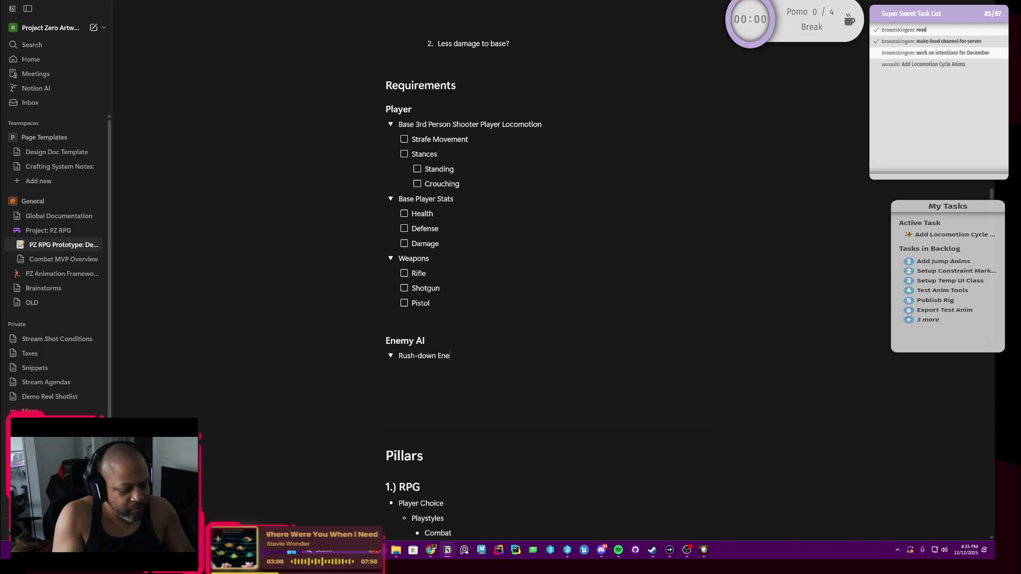
text(my)
key(Return)
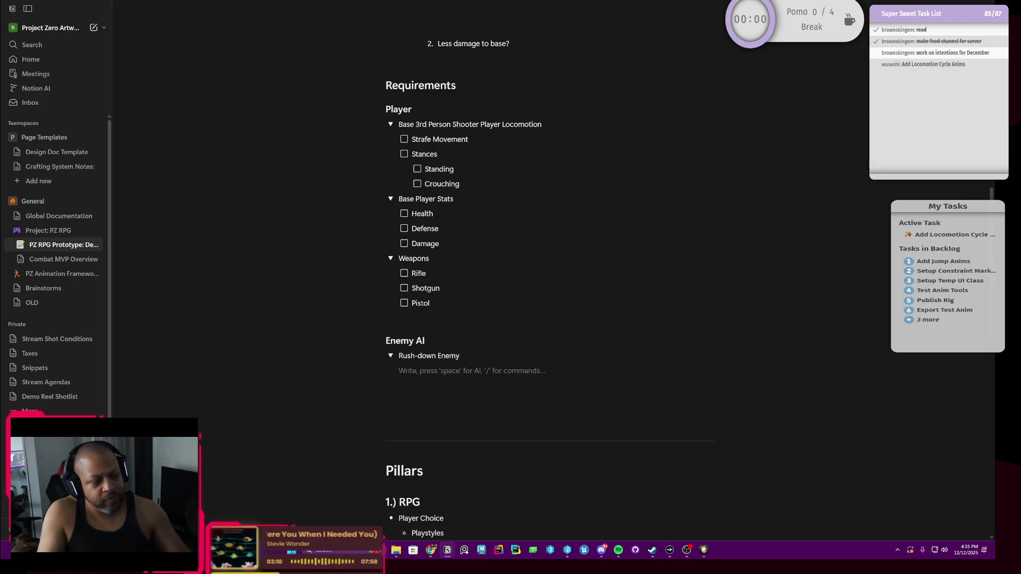
Make the empty child line inside Rush-down Enemy a blank to-do item.
click(389, 370)
mouse_move(318, 325)
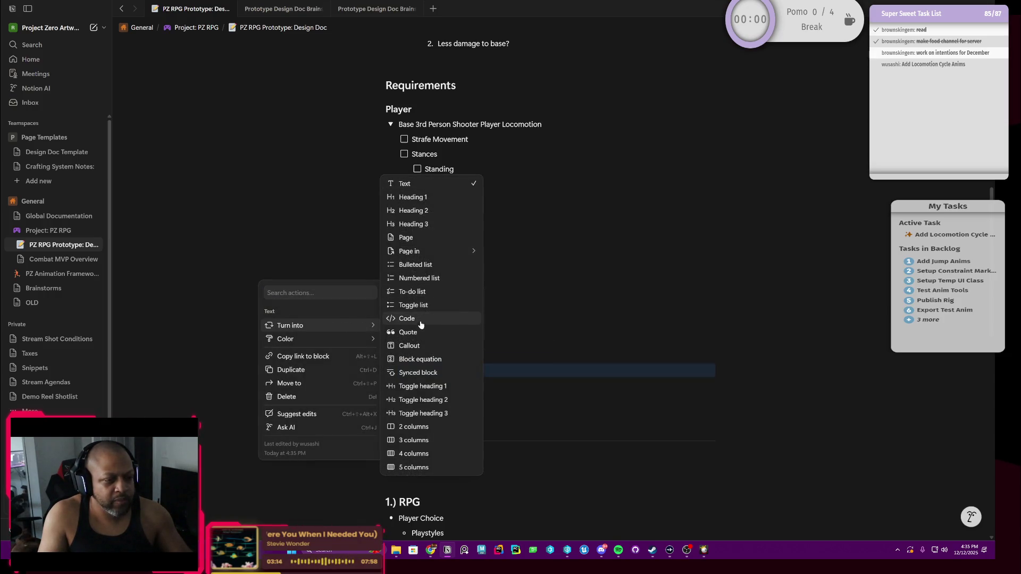
click(428, 290)
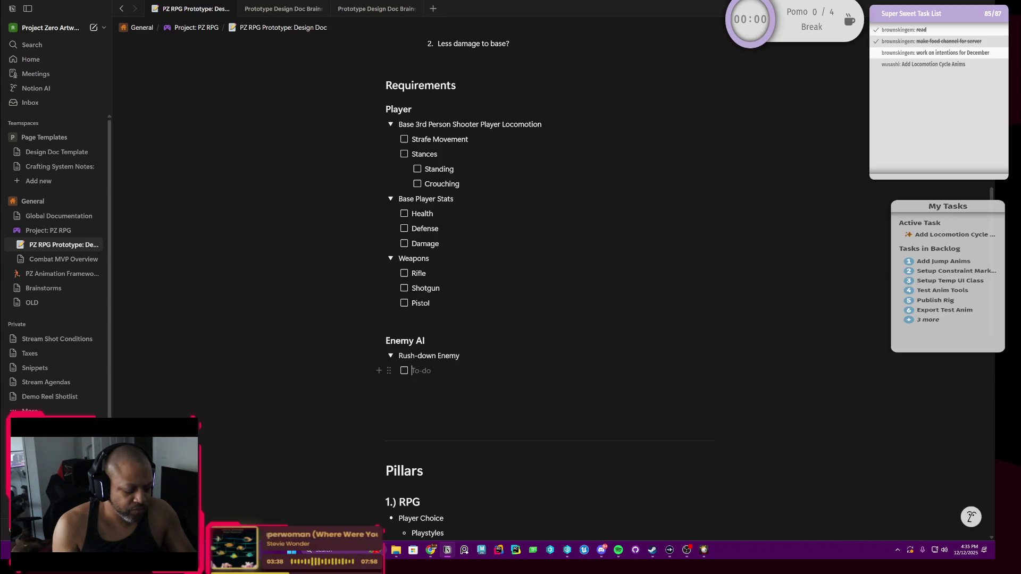
text(Base)
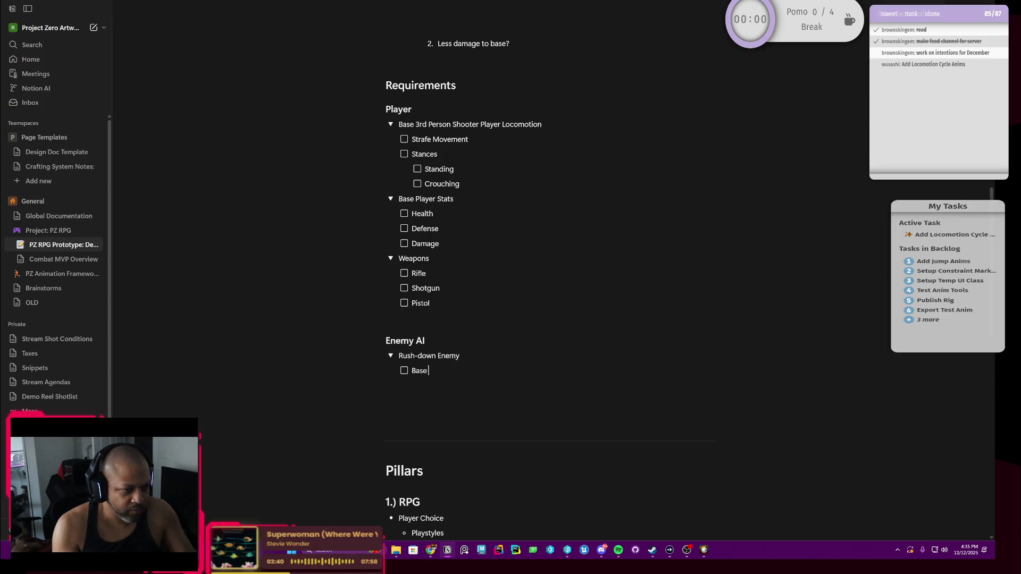
text( Ene)
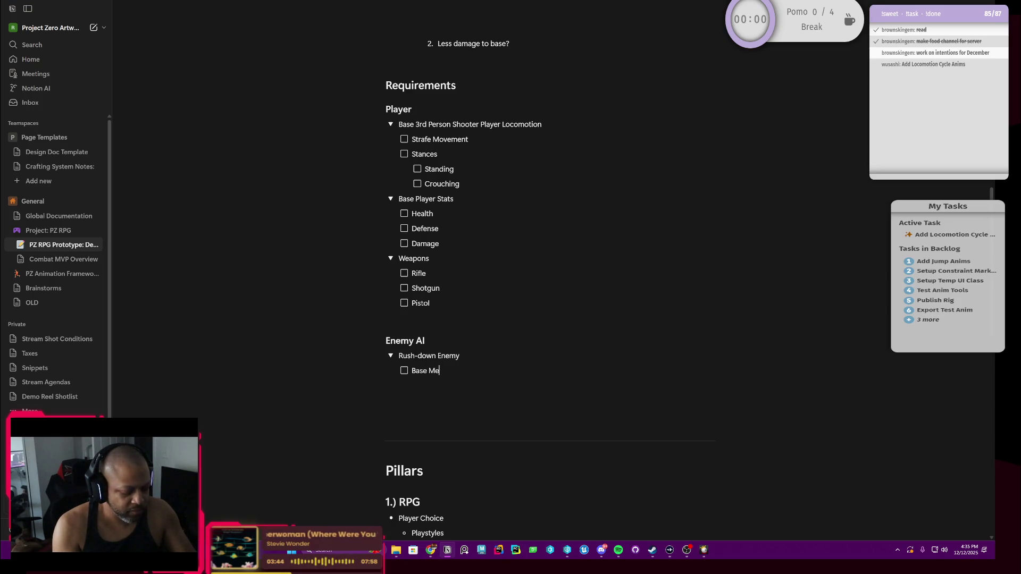
text(leeEnemy)
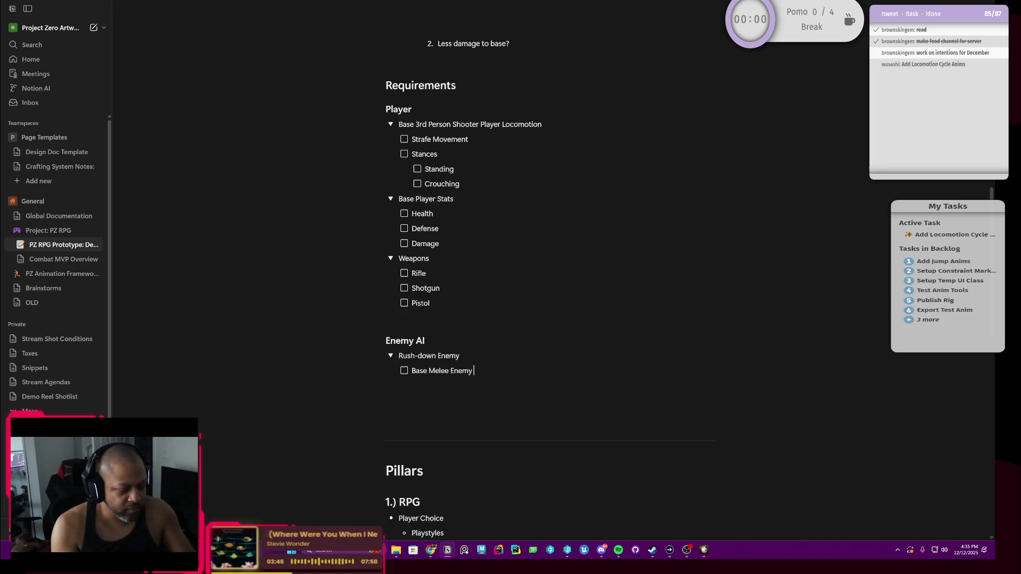
text(omotion)
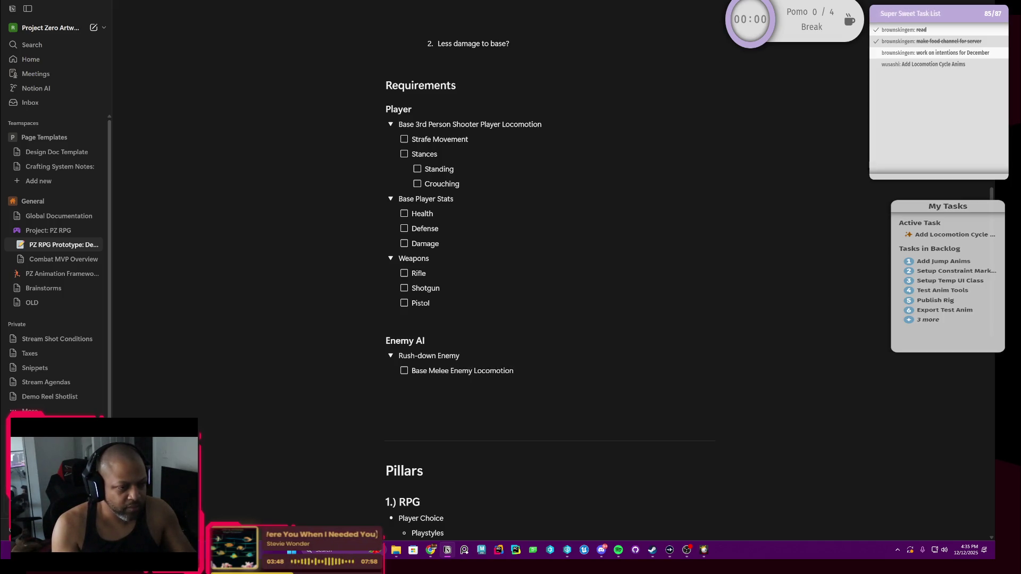
Enter the Base Enemy Locomotion task and nest a new to-do beneath it.
key(BackSpace)
key(BackSpace)
key(BackSpace)
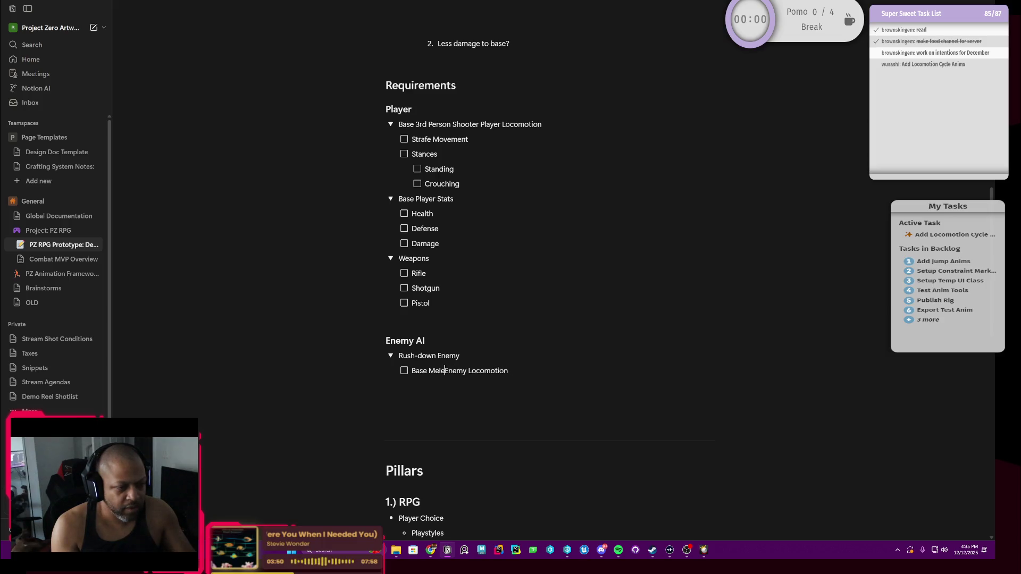
key(BackSpace)
key(BackSpace)
key(BackSpace)
key(End)
key(Return)
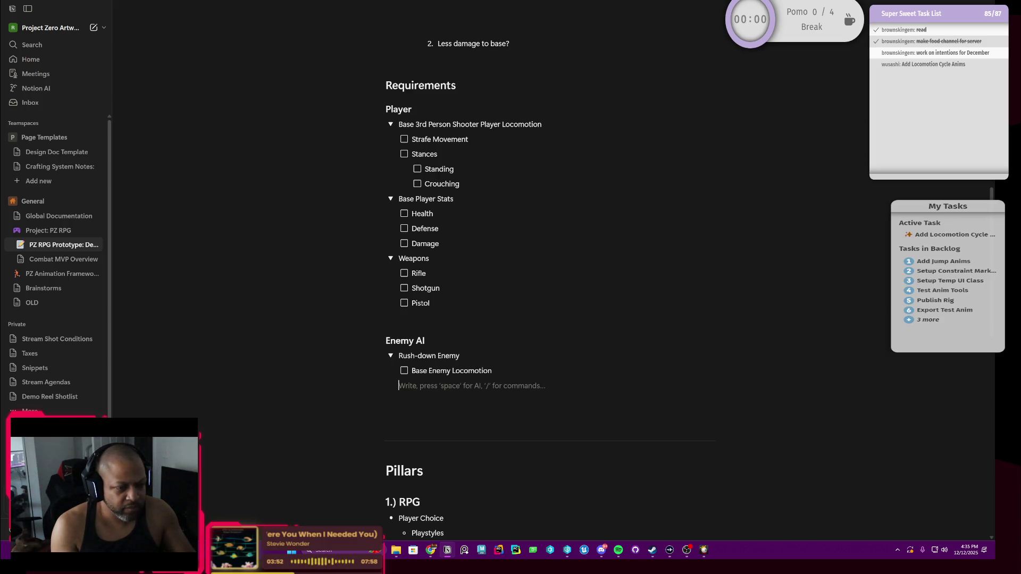
text([])
key(Tab)
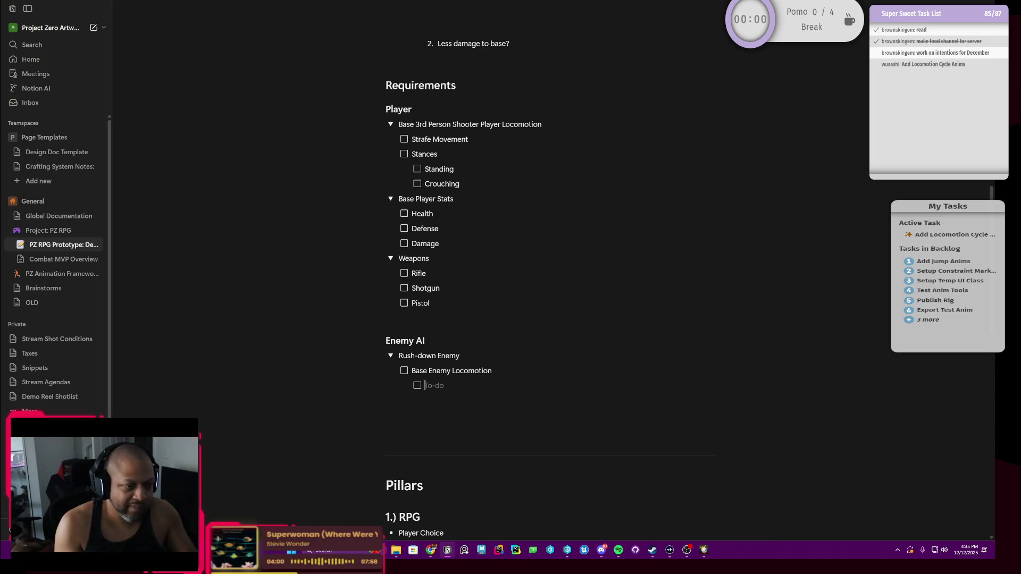
Reword the task to Base Melee Enemy Locomotion and add the Omnidirectional Movement subtask.
key(Up)
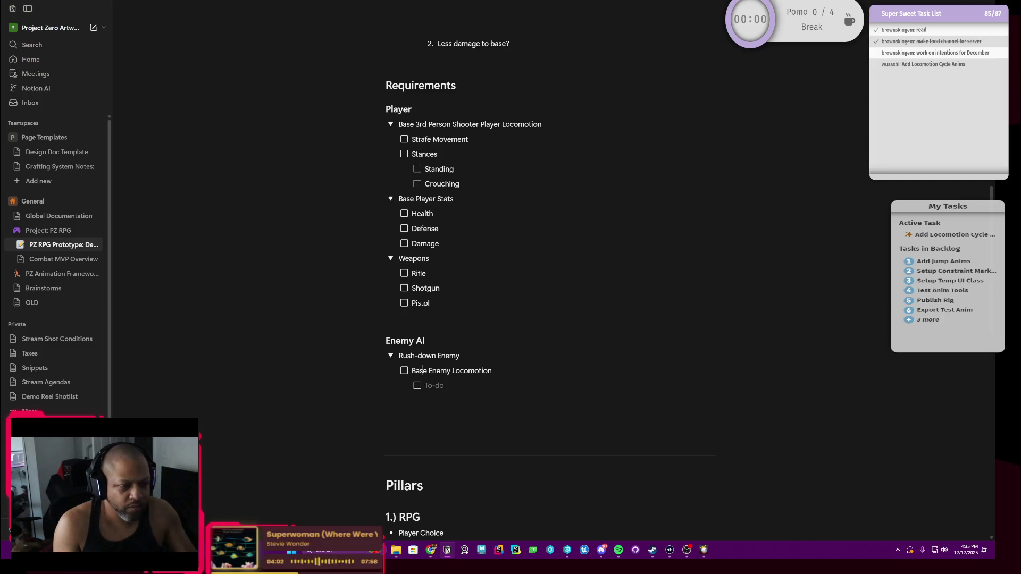
key(Right)
key(Right)
key(Right)
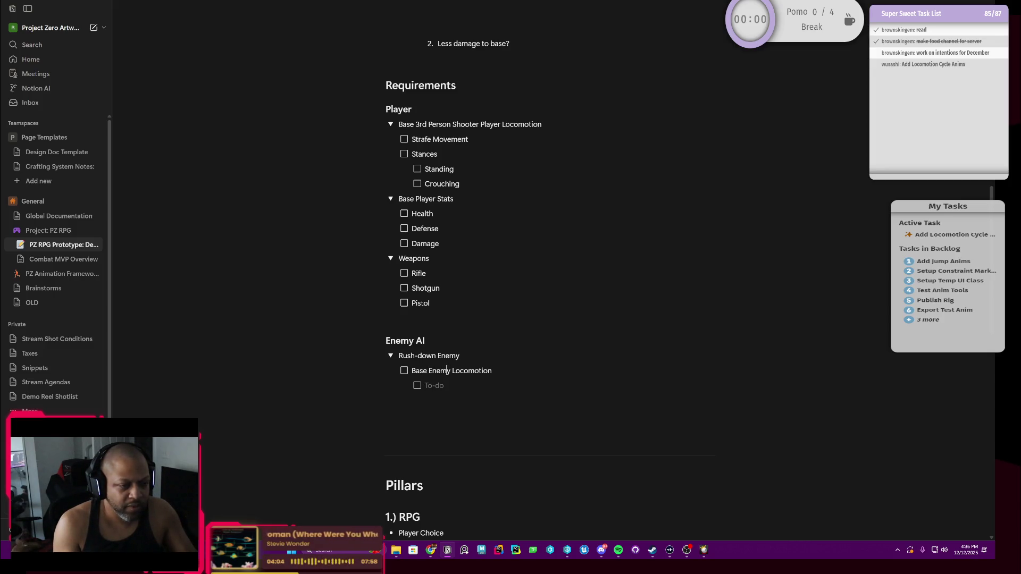
key(Left)
key(Left)
key(Left)
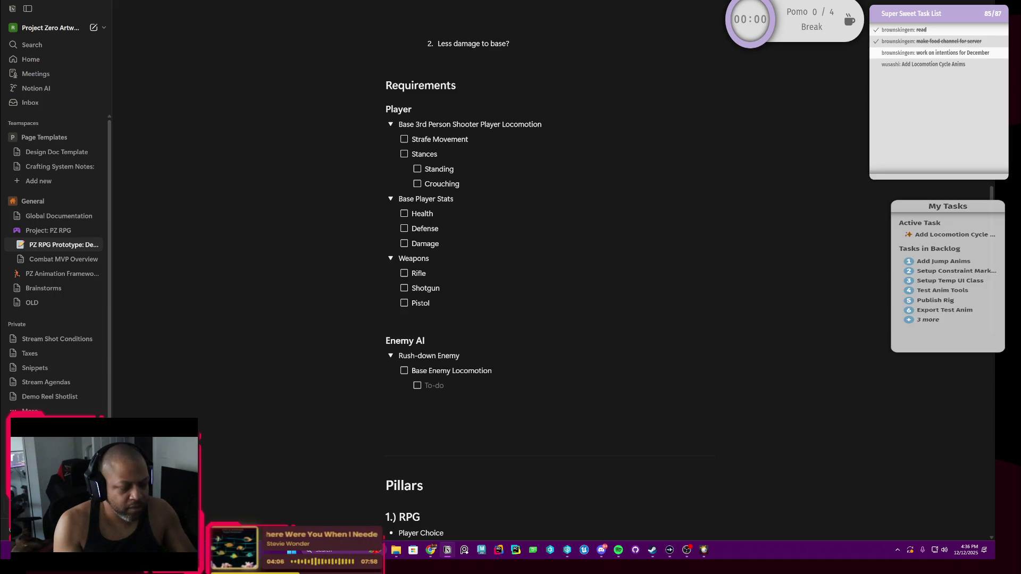
text(M)
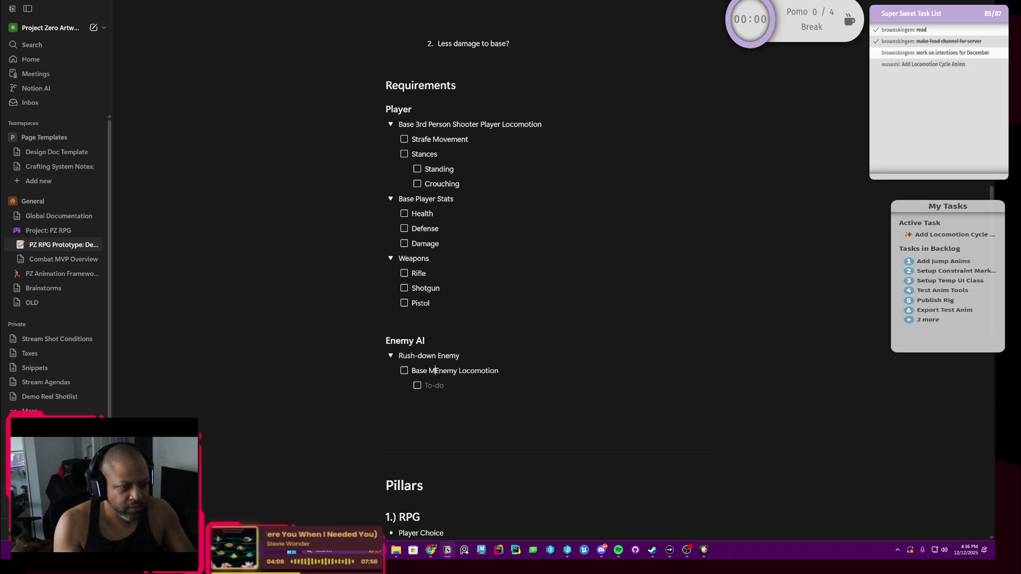
text(ele)
text(e)
key(Down)
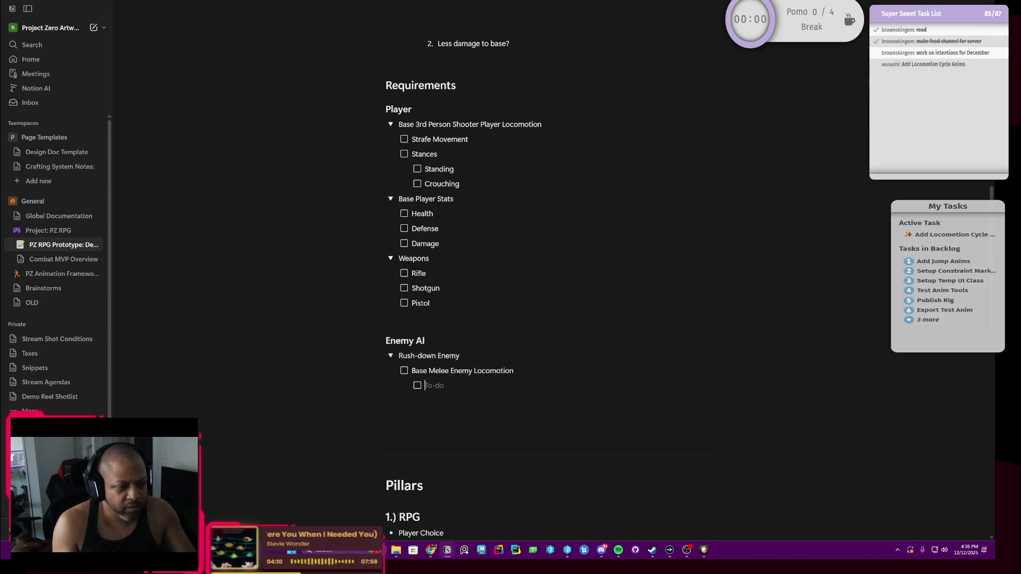
text(Omnid)
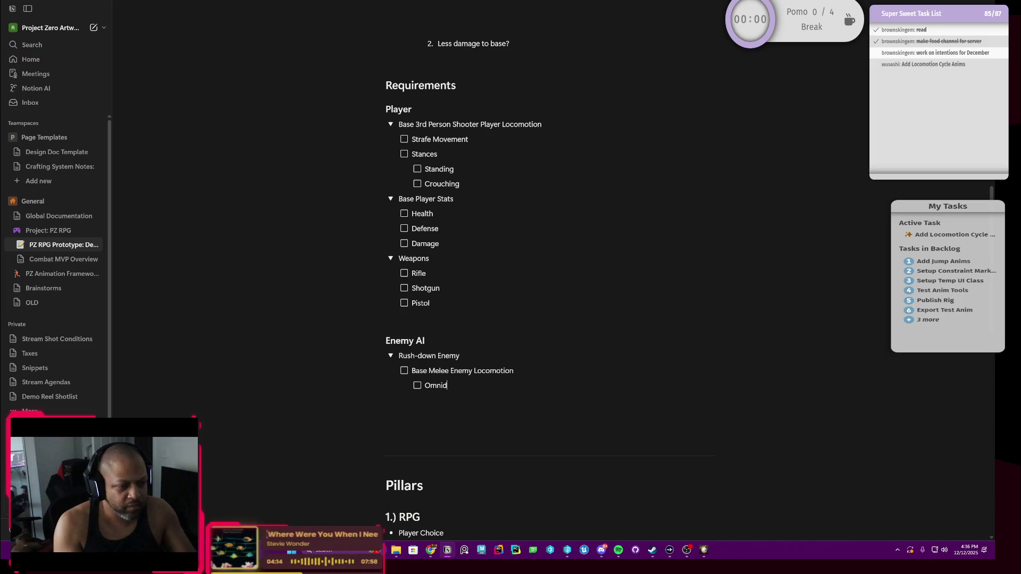
text(irirection)
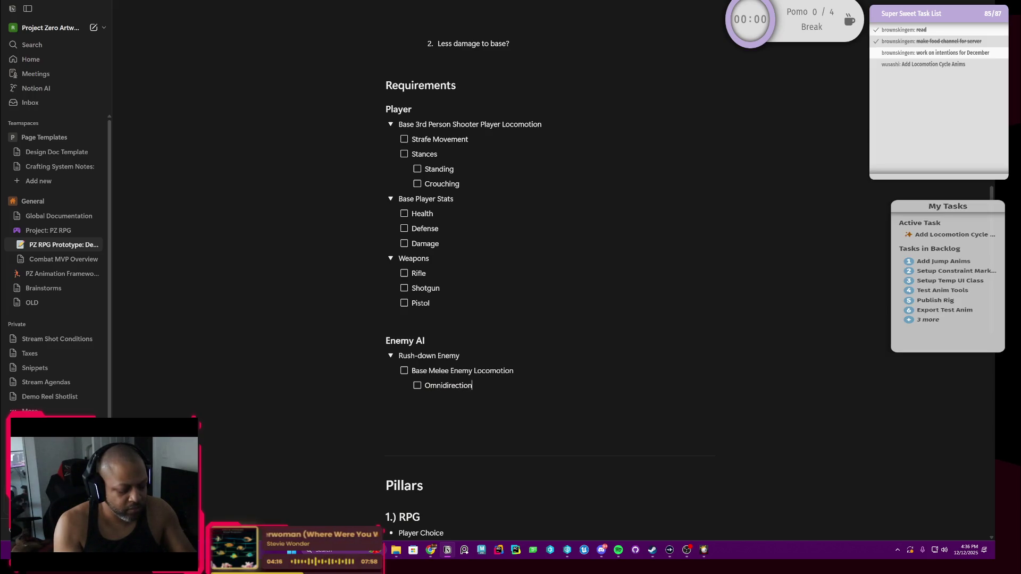
text(al Movement)
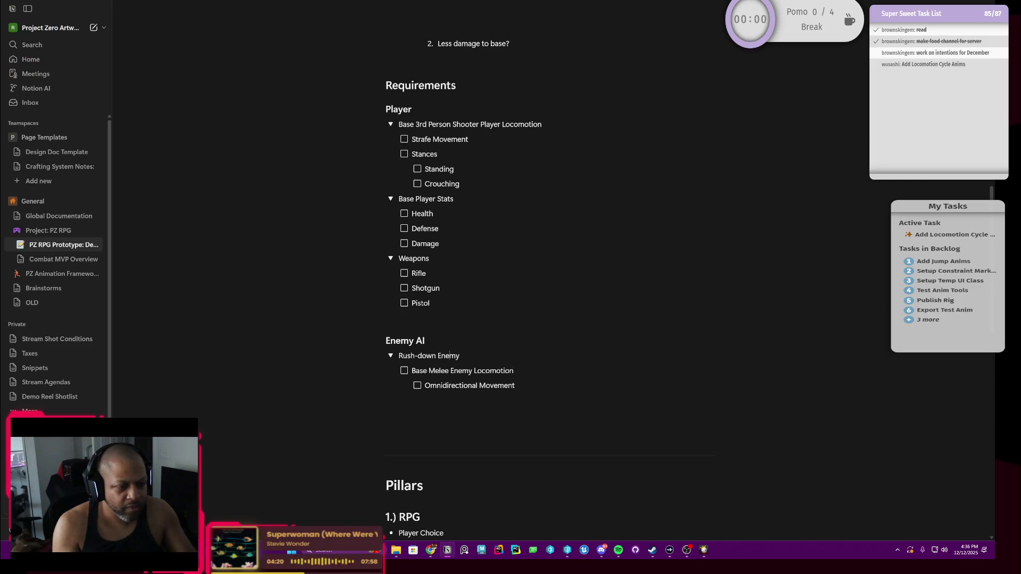
text(Melee)
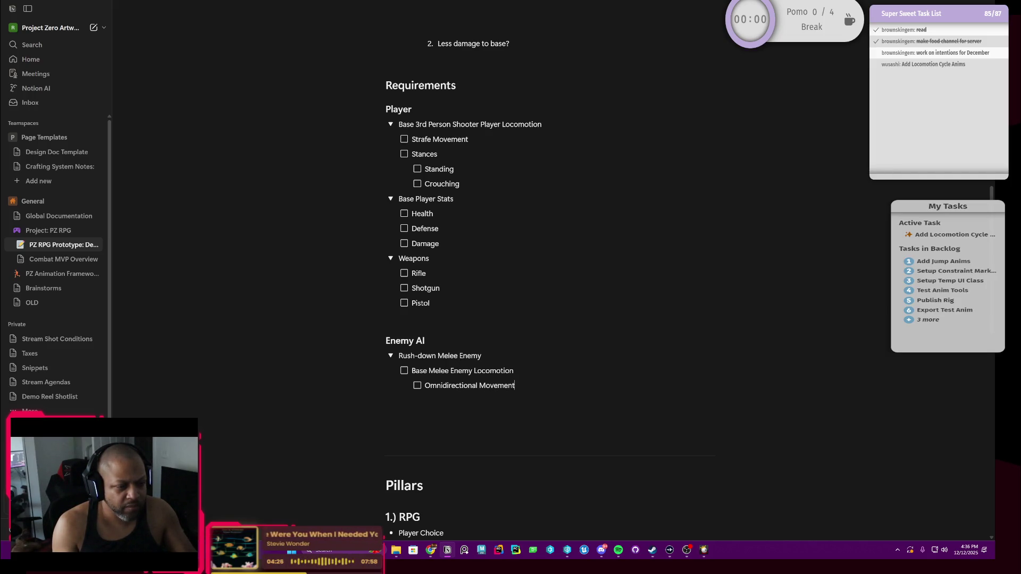
key(Return)
text(Stand On)
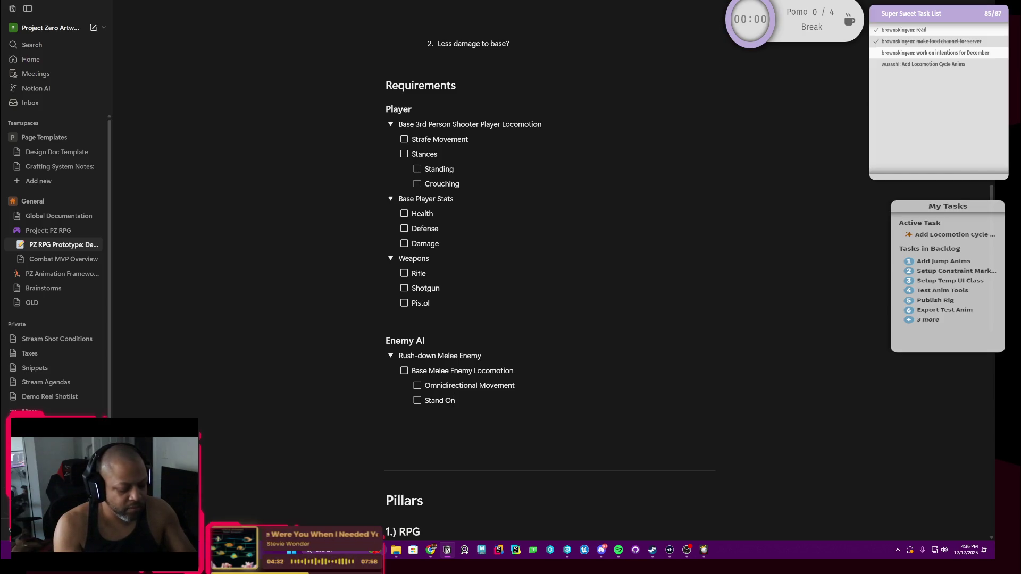
text(ly)
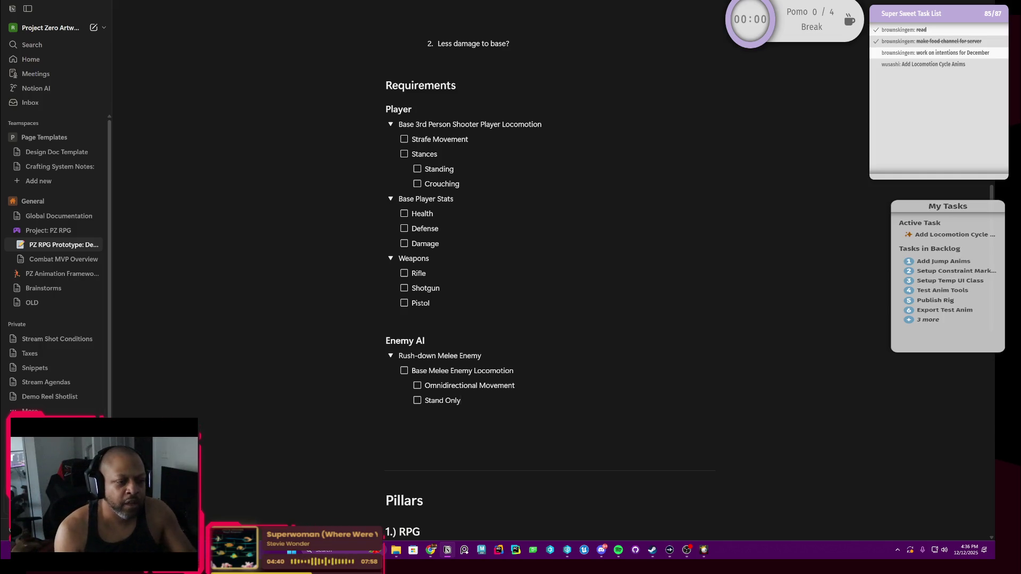
Finish 'Stand Only' and add a top-level 'Melee Attack' to-do.
key(Return)
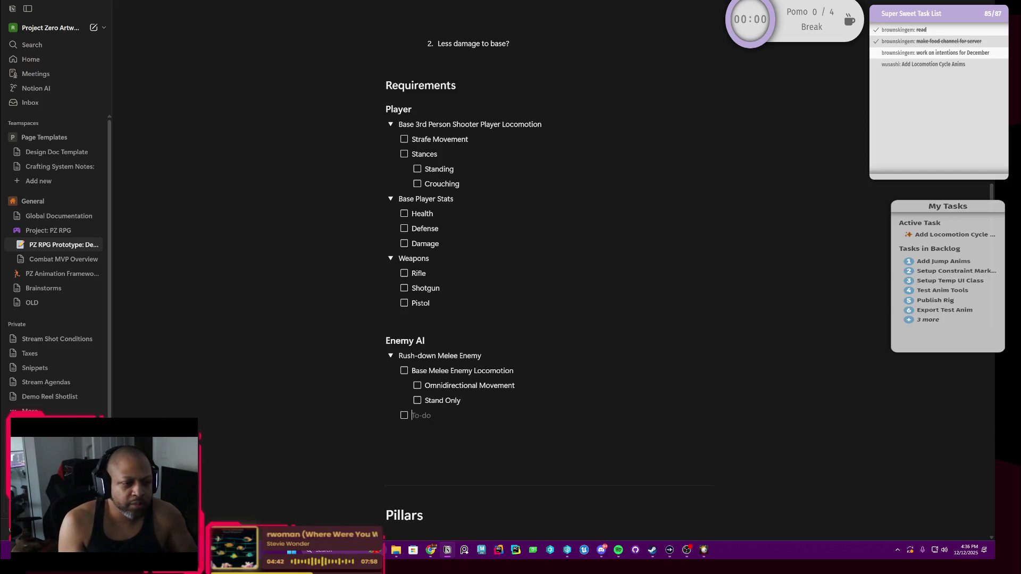
text(Me)
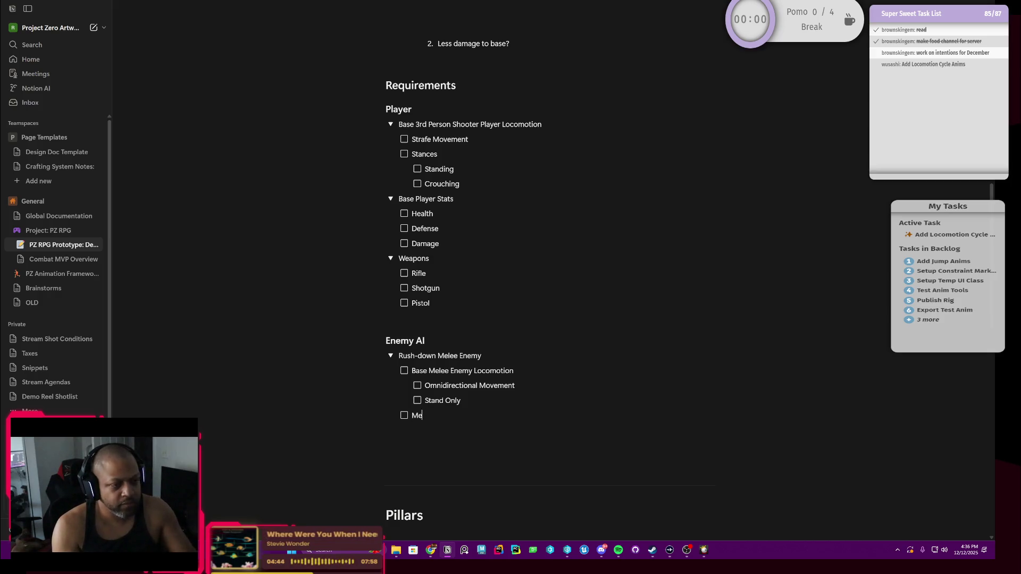
text(lee Attack)
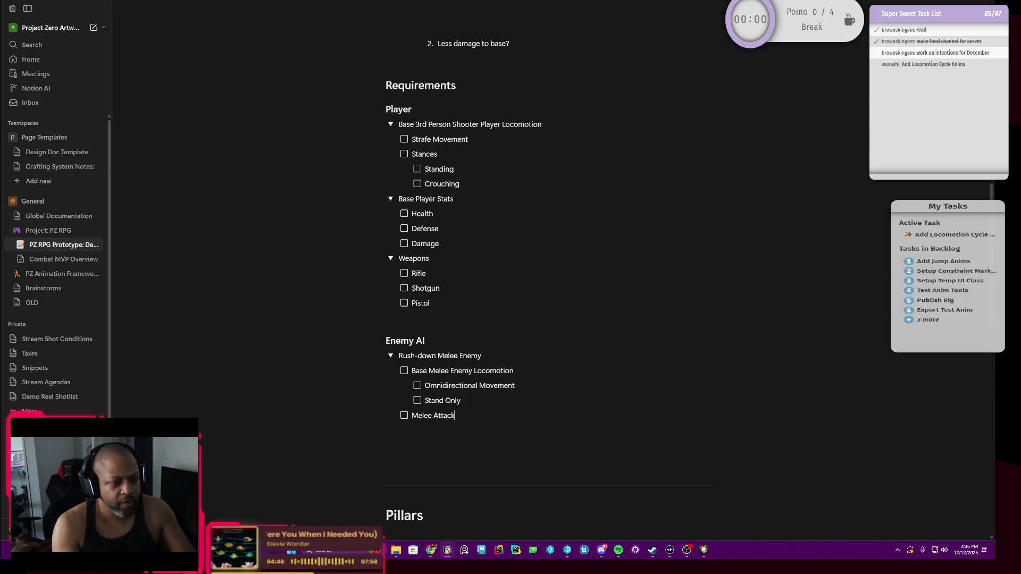
key(Return)
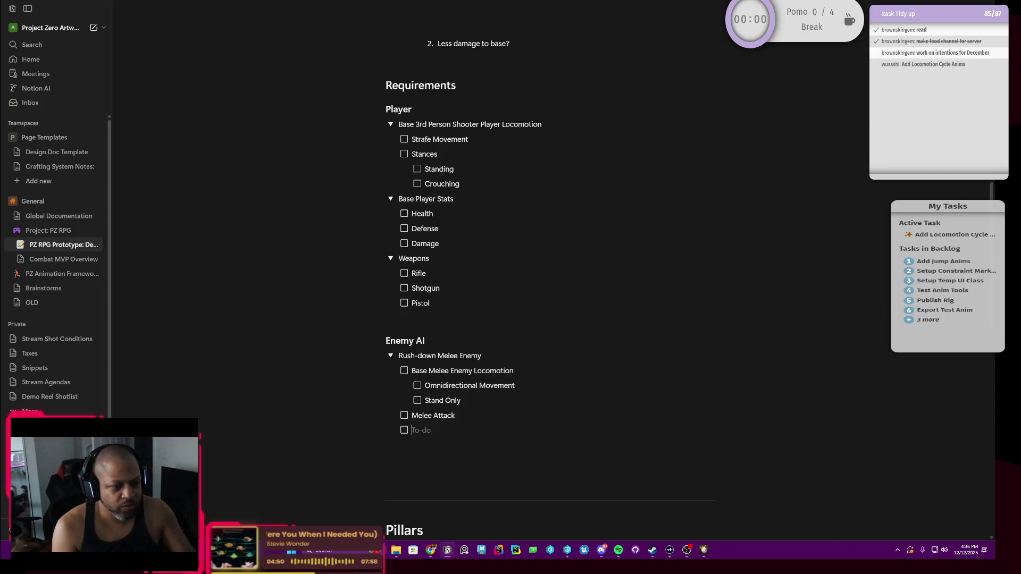
text(Base)
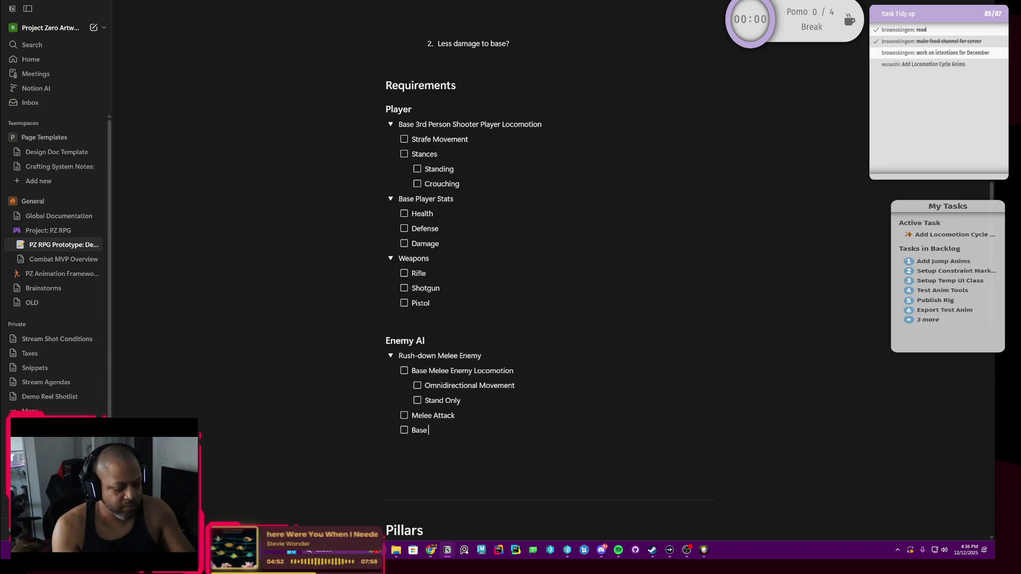
text( Enemy Stats)
Add Base Enemy Stats with nested Health, Defense and Damage to-dos.
key(Return)
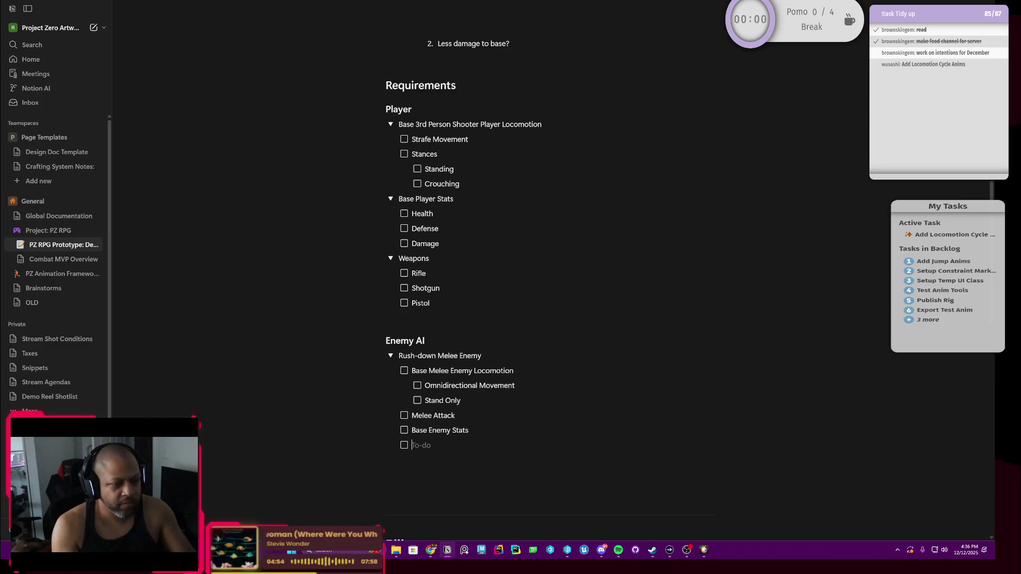
key(Tab)
text(Health)
key(Return)
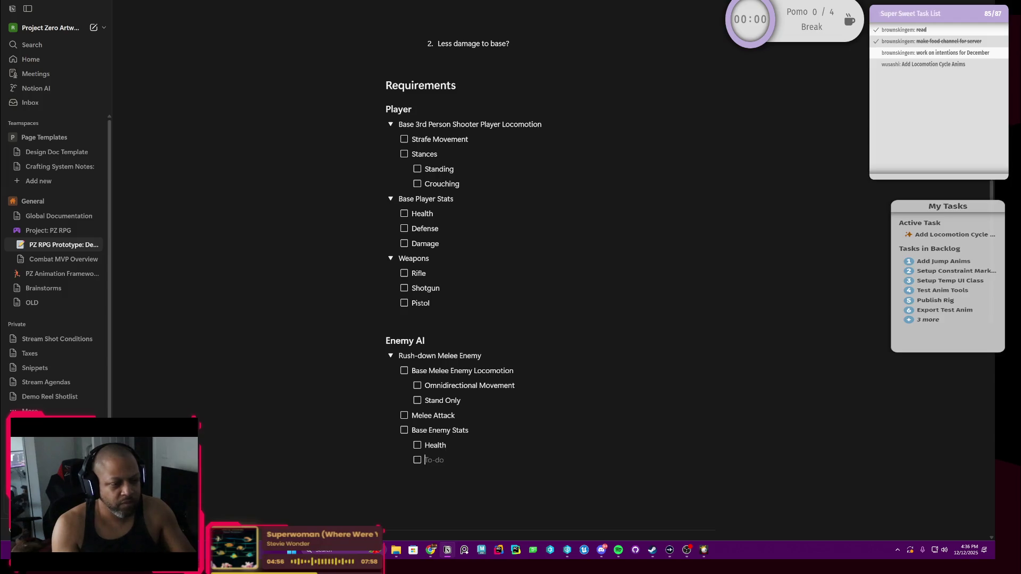
text(Defense)
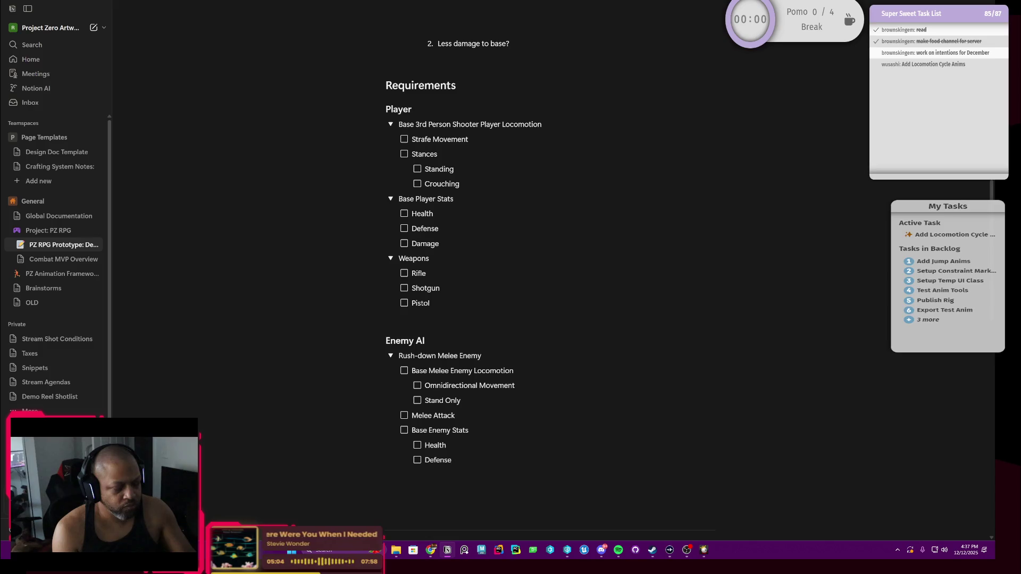
key(Return)
text(Damage)
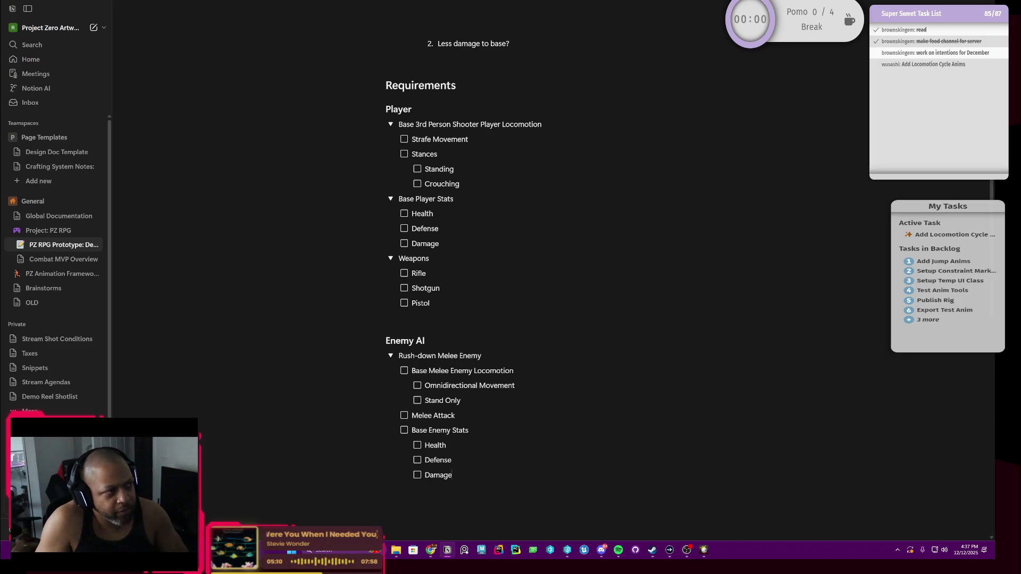
Add a Basic Rush-down AI Behavior to-do at the outer level with a new to-do after it.
key(Return)
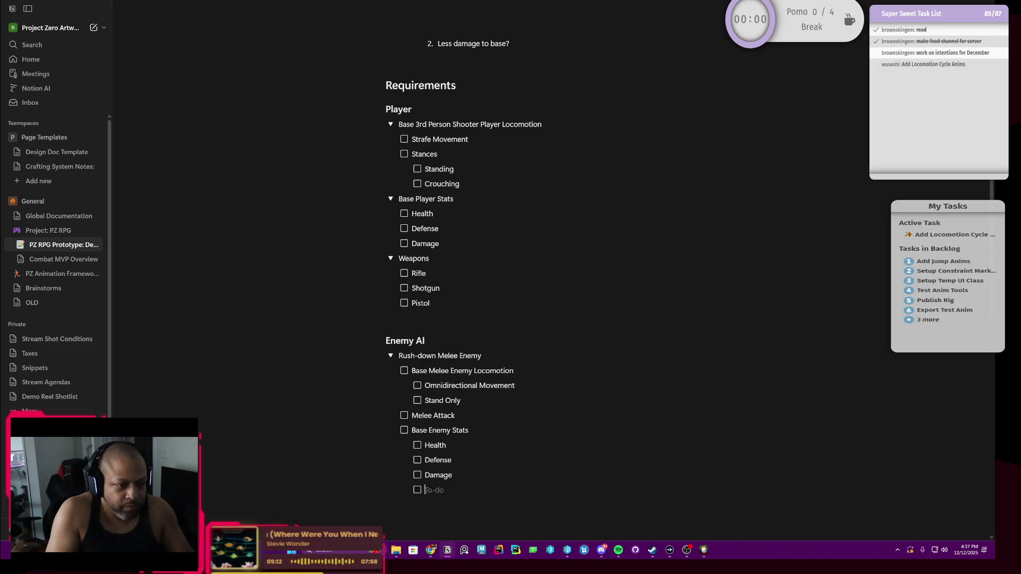
key(shift+Tab)
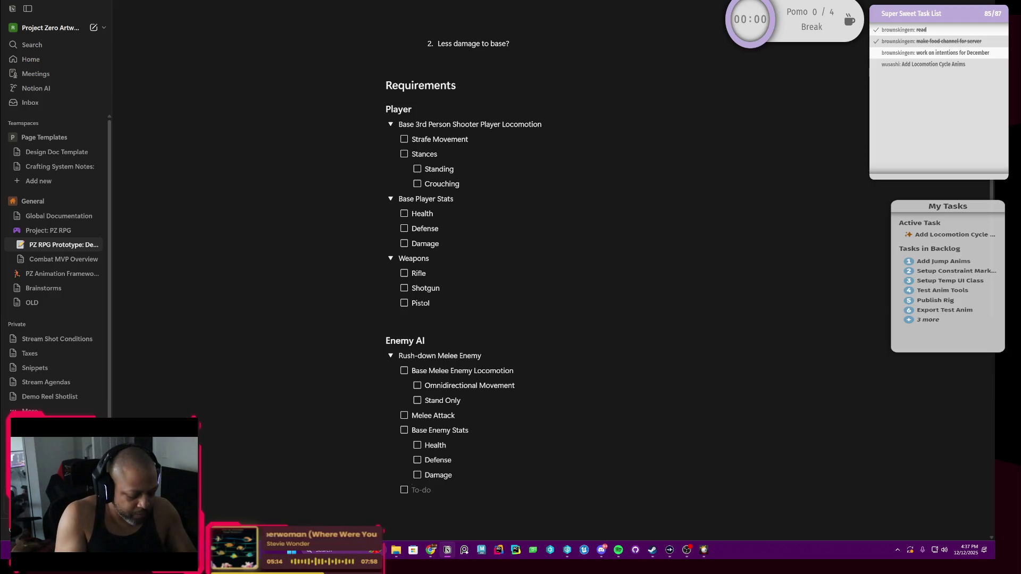
text(Basic)
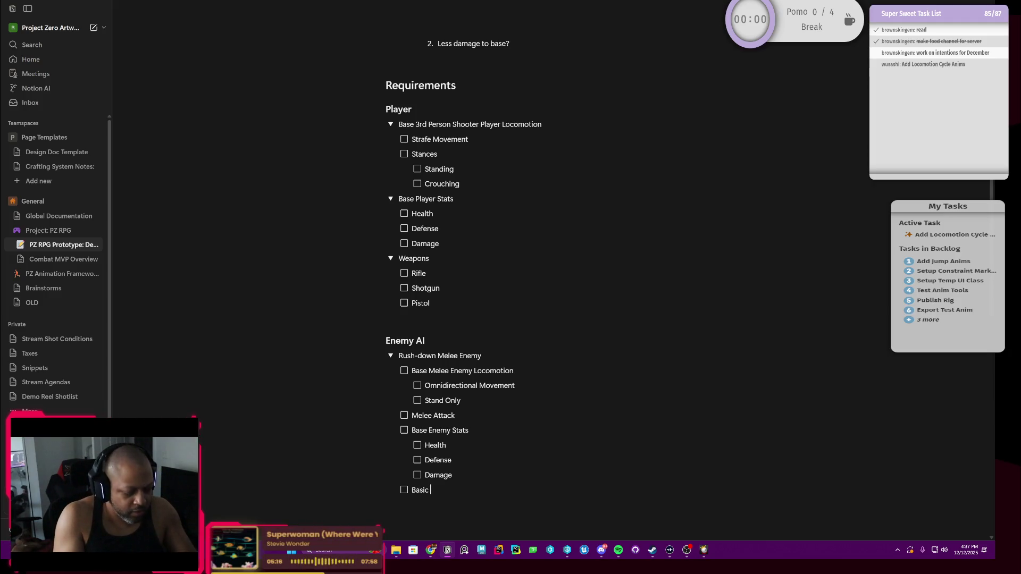
text( Rush-down AI B)
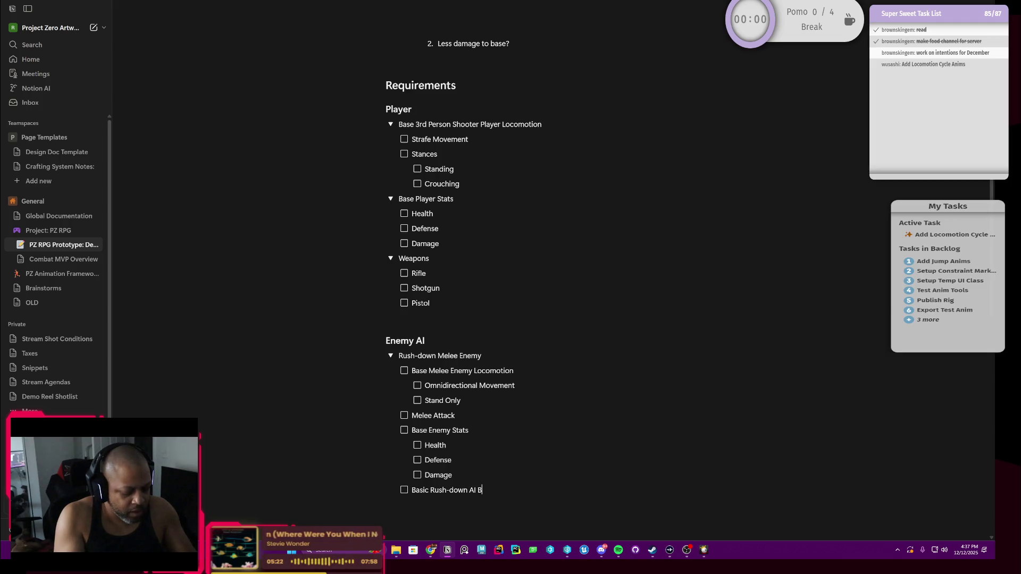
text(ehavior)
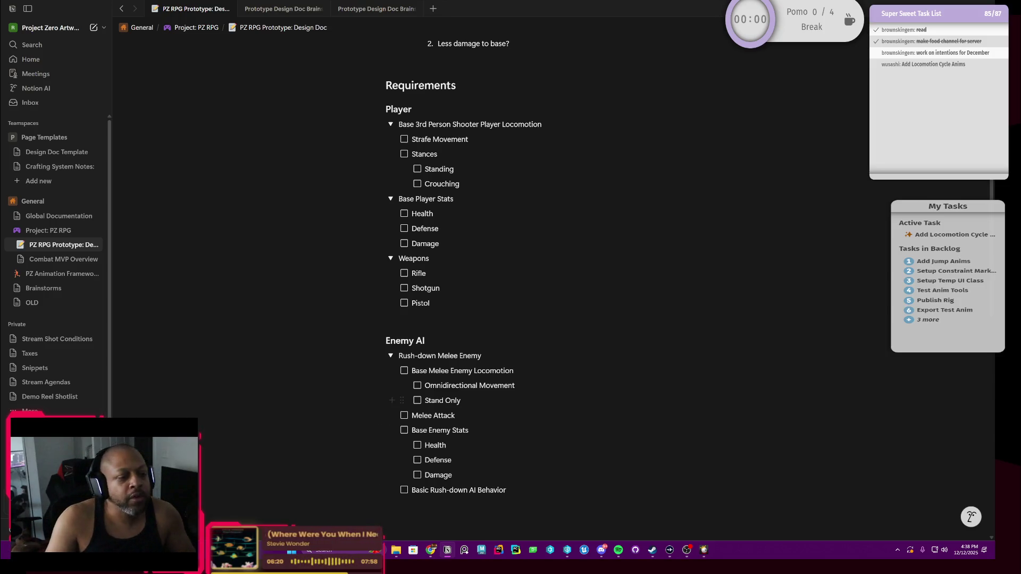
scroll(391, 447, down, 1)
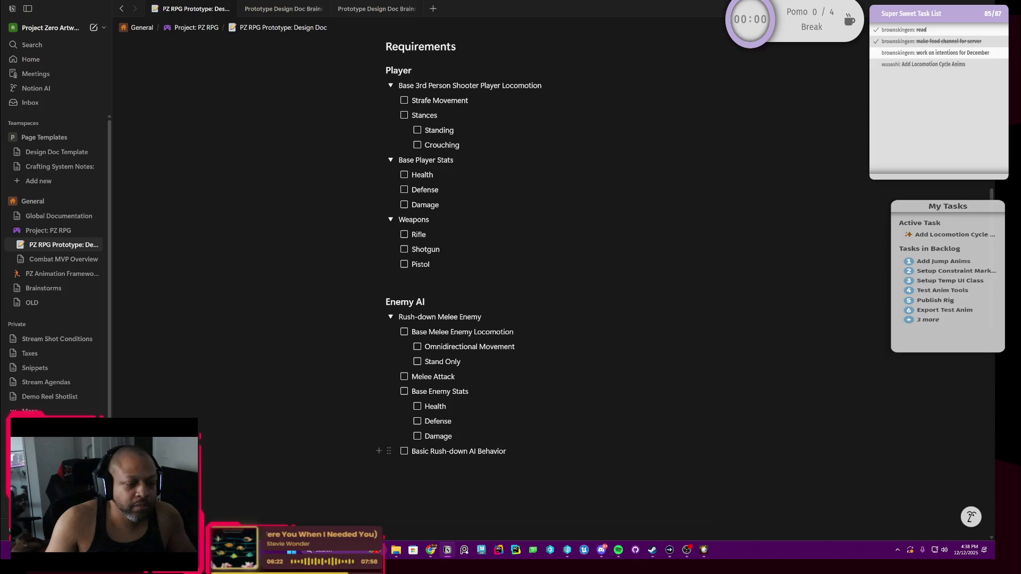
key(Return)
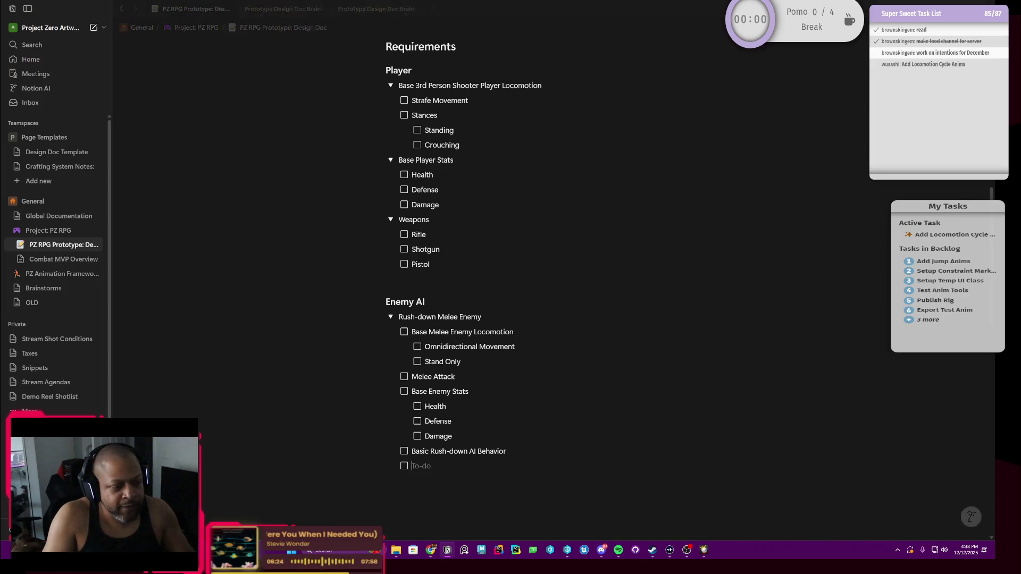
Nest 'Attack Player vs Attack Structures' and 'Little to no self-preservation' under the AI Behavior item.
key(Tab)
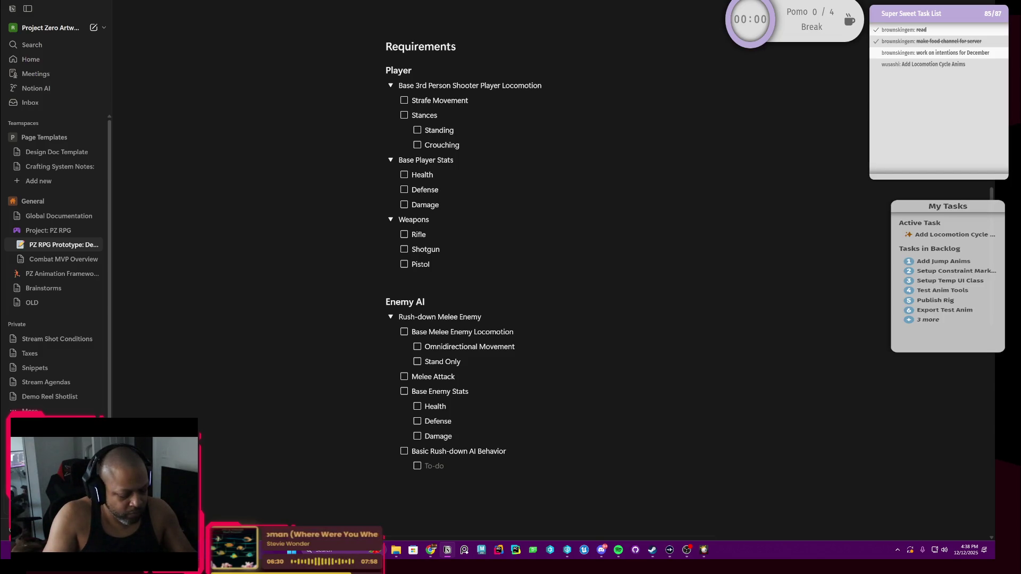
text(Attack Player vs )
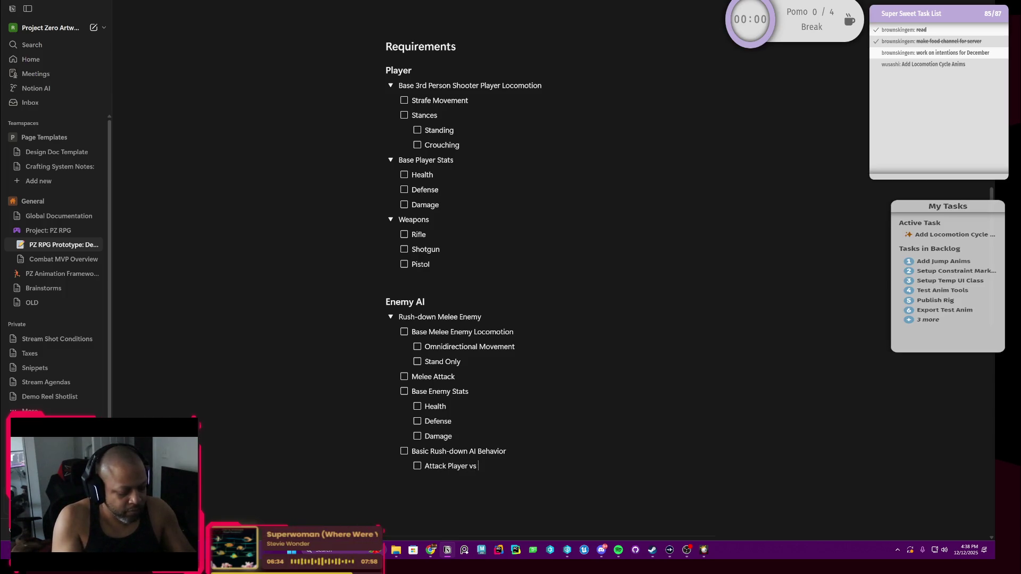
text(Attack St)
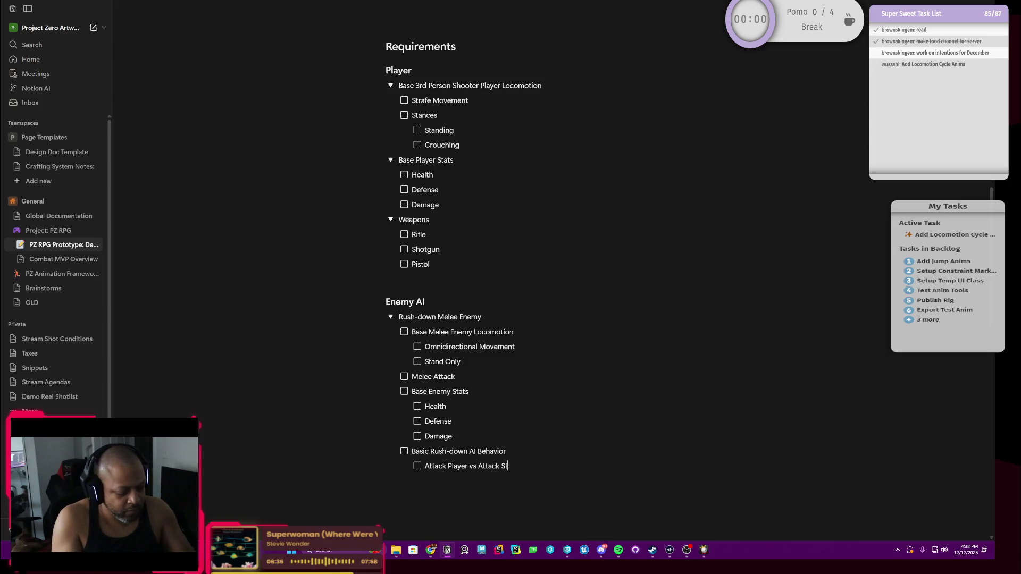
text(ructures)
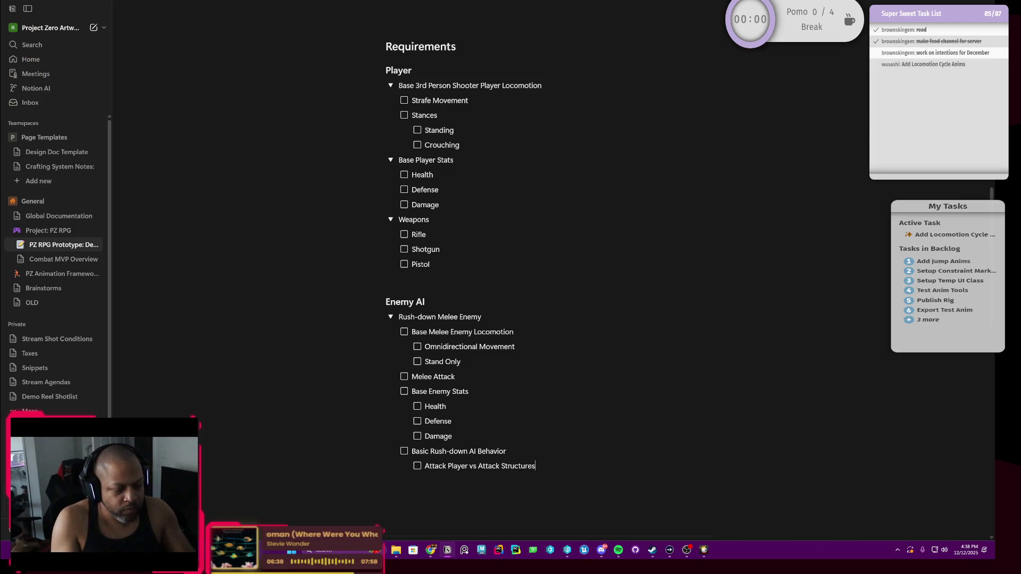
key(Return)
key(Tab)
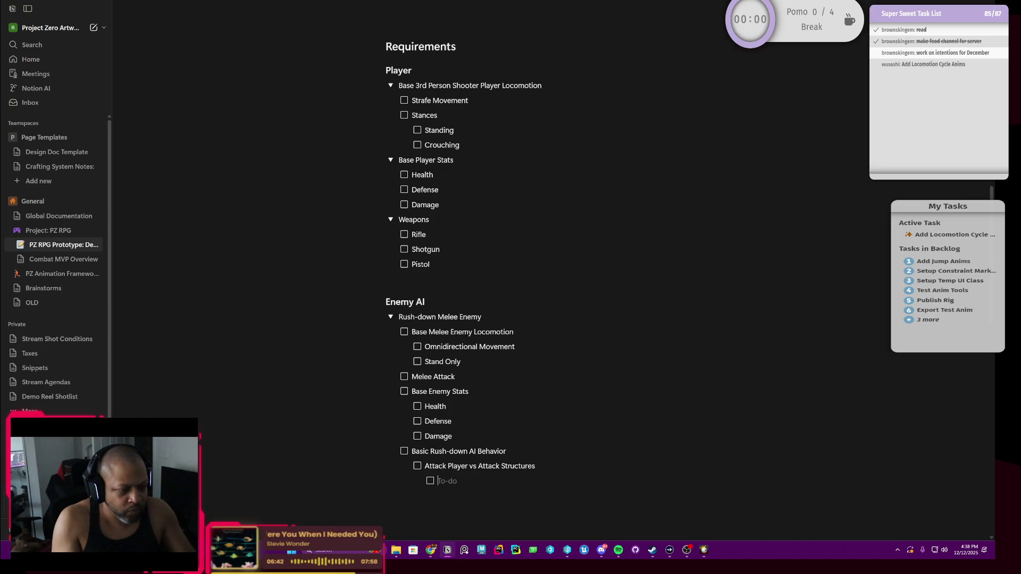
key(shift+Tab)
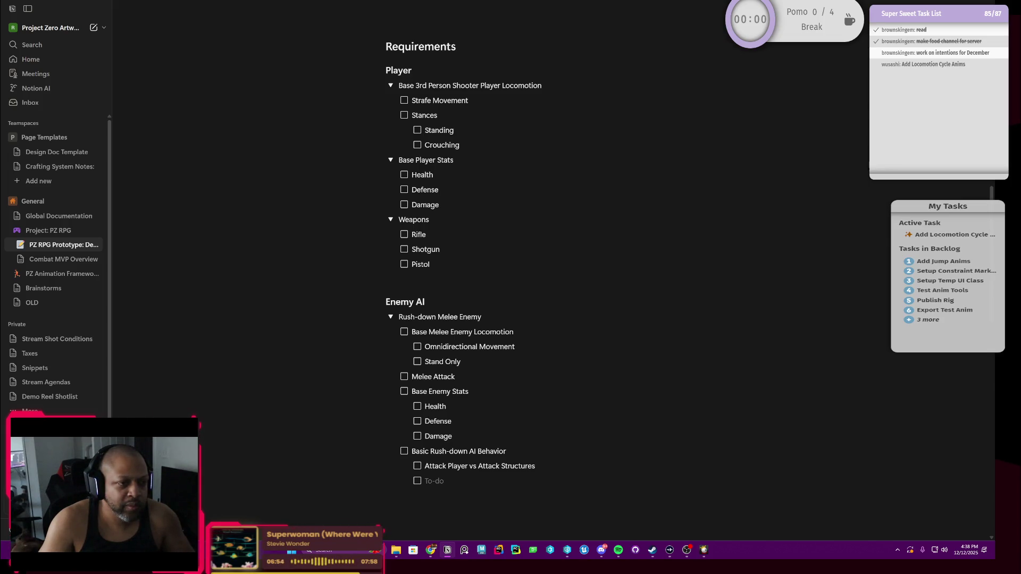
text(Little)
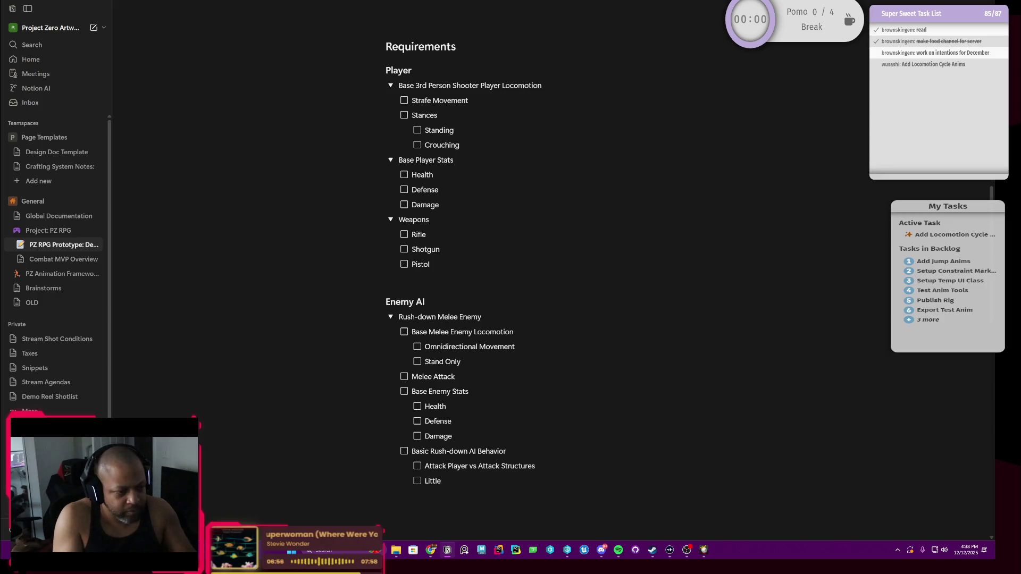
text( to no)
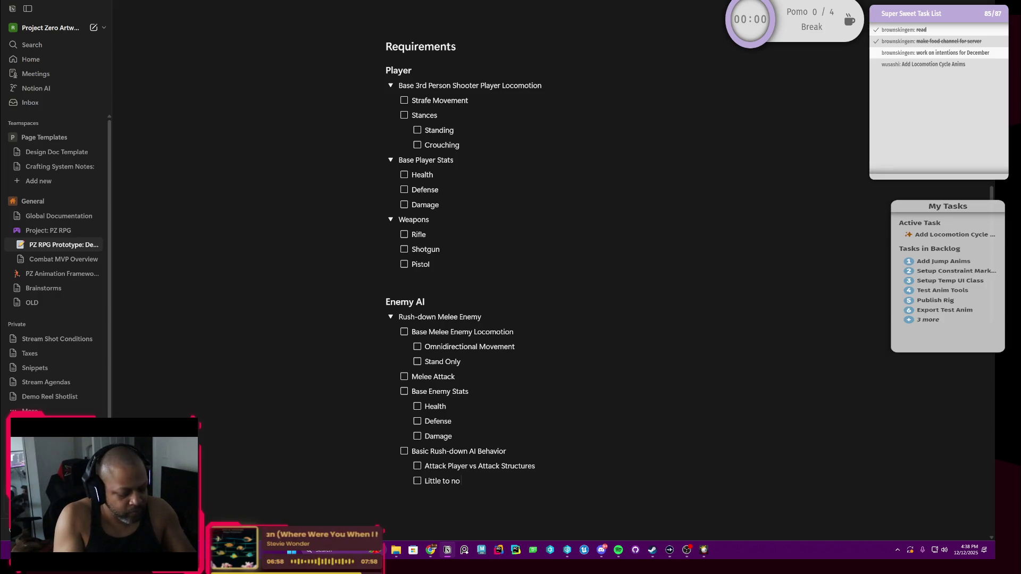
text( self-preservatio)
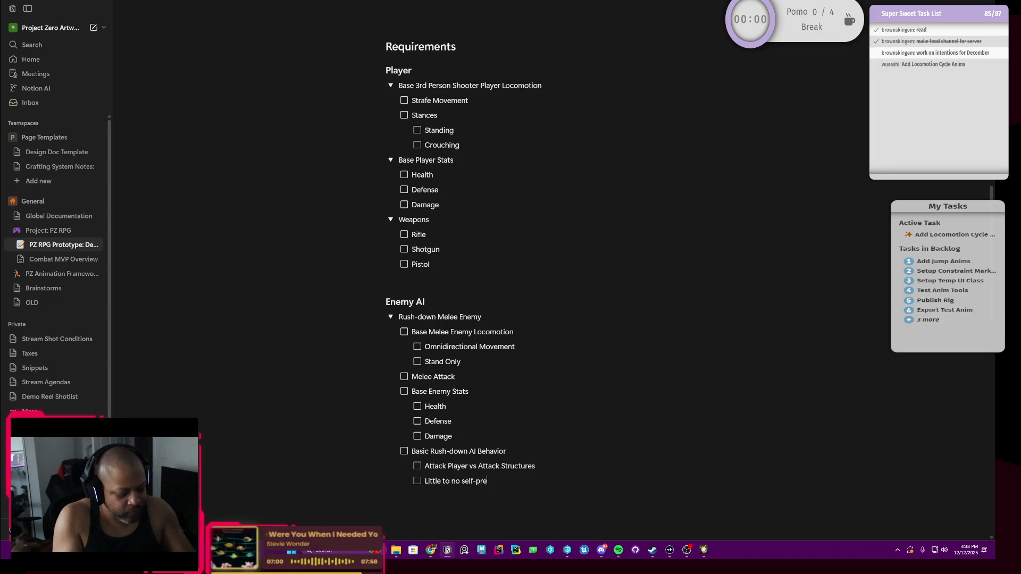
text(n)
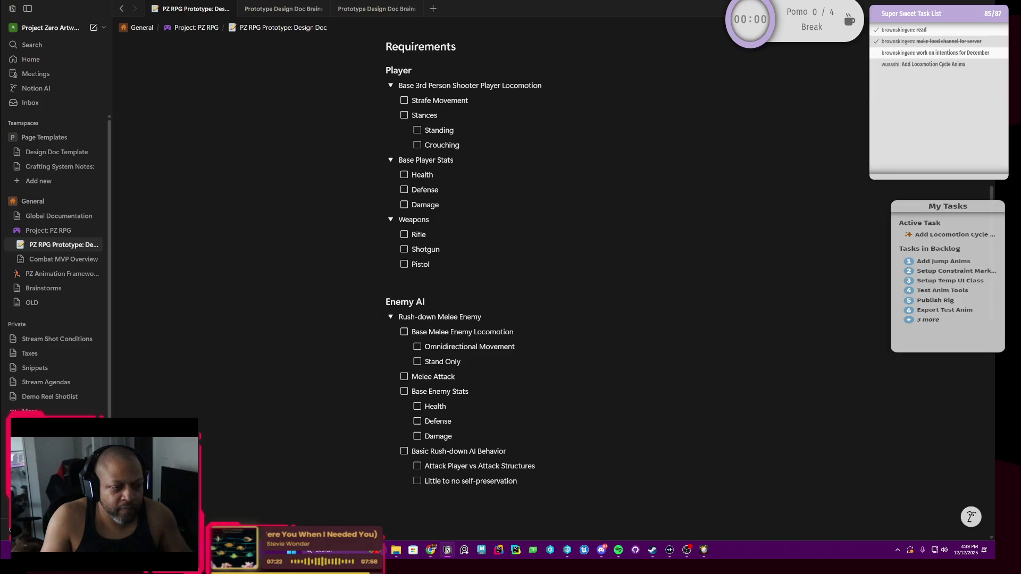
scroll(551, 287, down, 2)
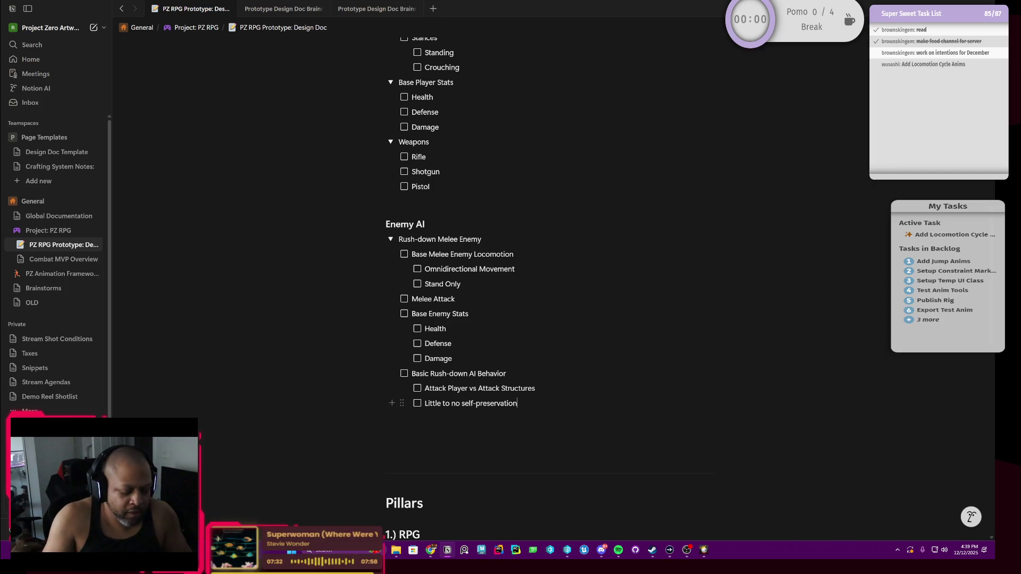
Add a Heading 3 'Base' below the checklist with an empty line under it.
key(Return)
key(Return)
key(Return)
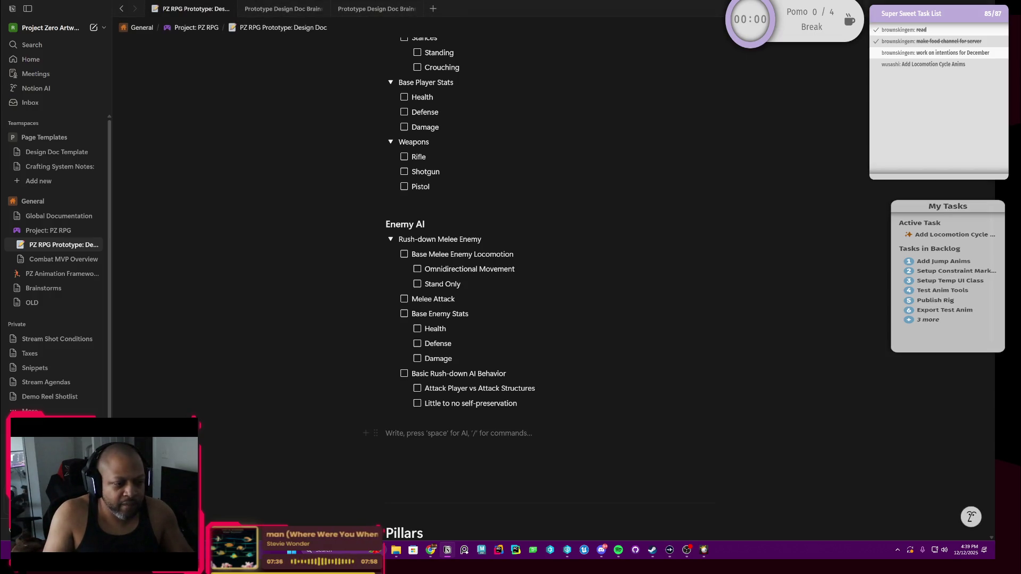
click(375, 433)
mouse_move(295, 388)
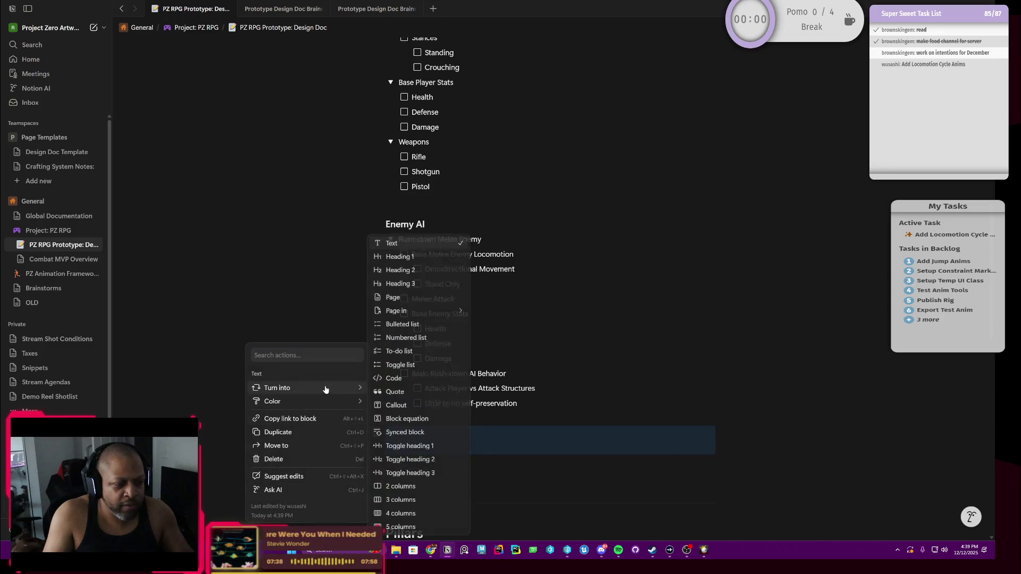
click(408, 285)
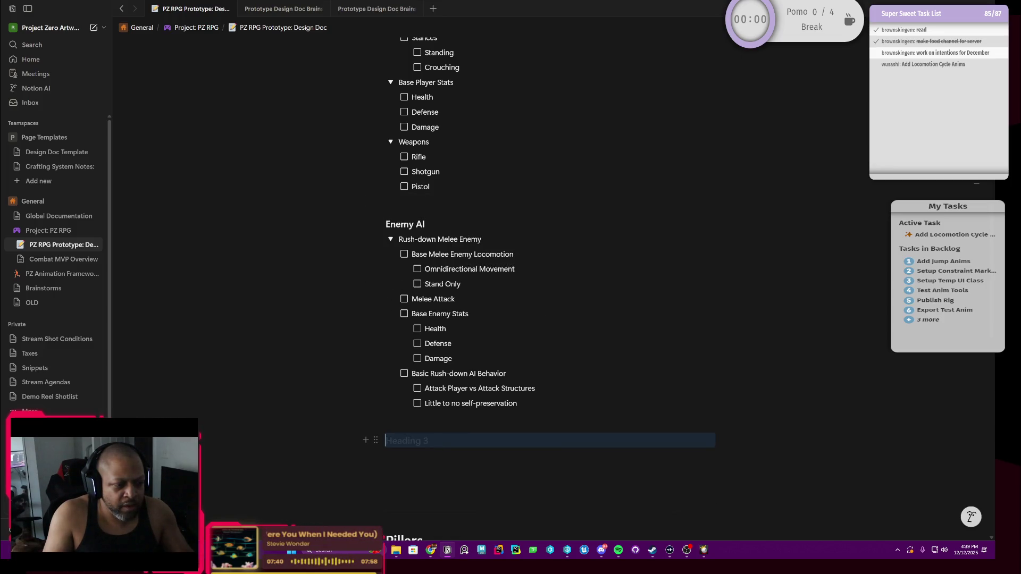
text(Ba)
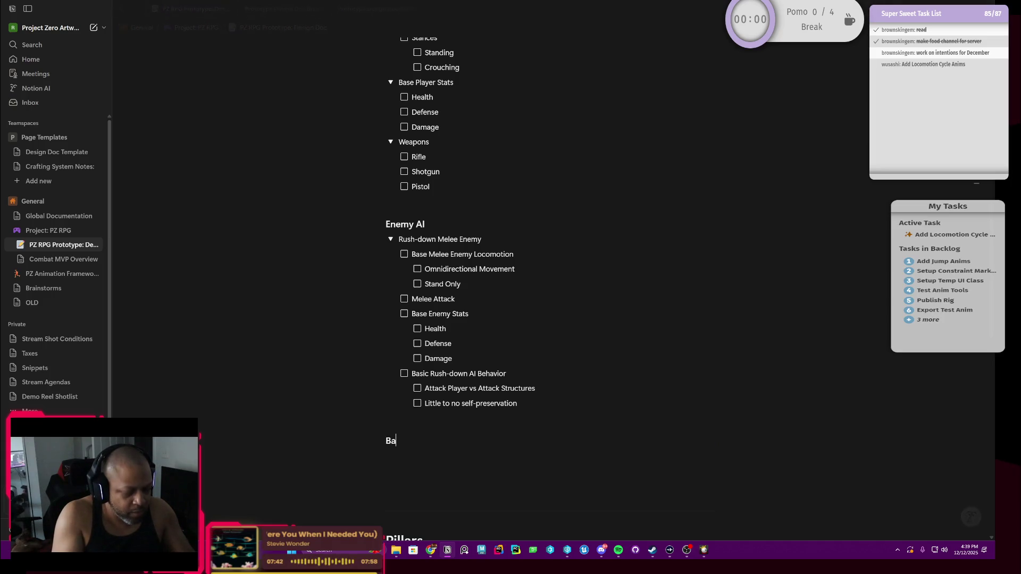
text(se)
key(Return)
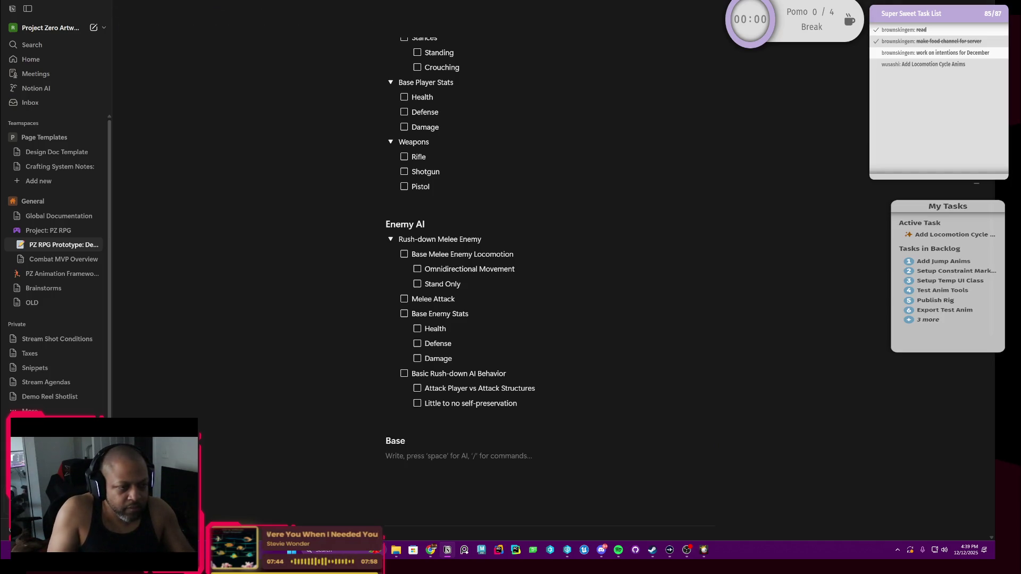
scroll(511, 319, down, 2)
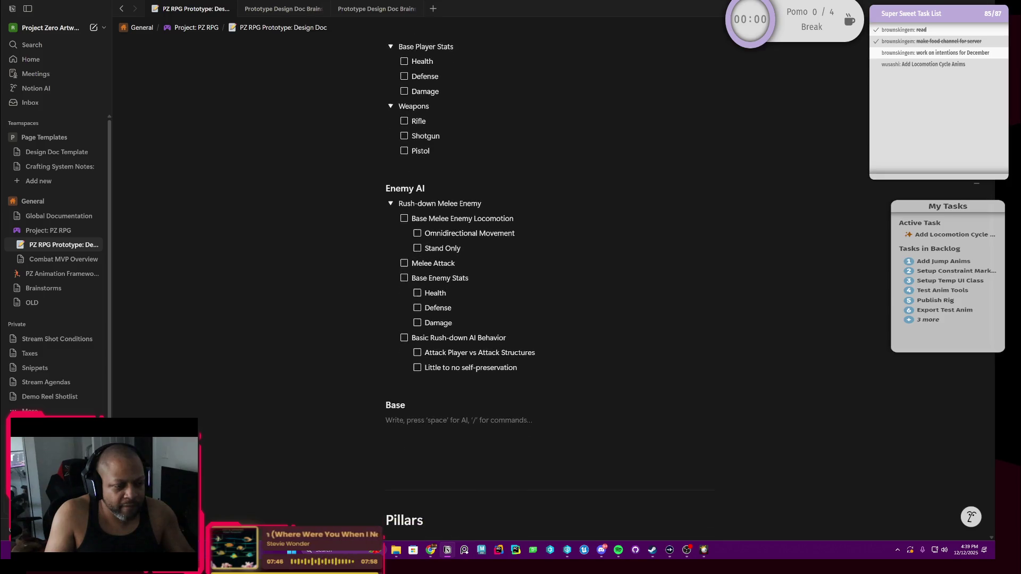
Convert the empty line under Base into an untitled toggle list ready for naming.
click(376, 417)
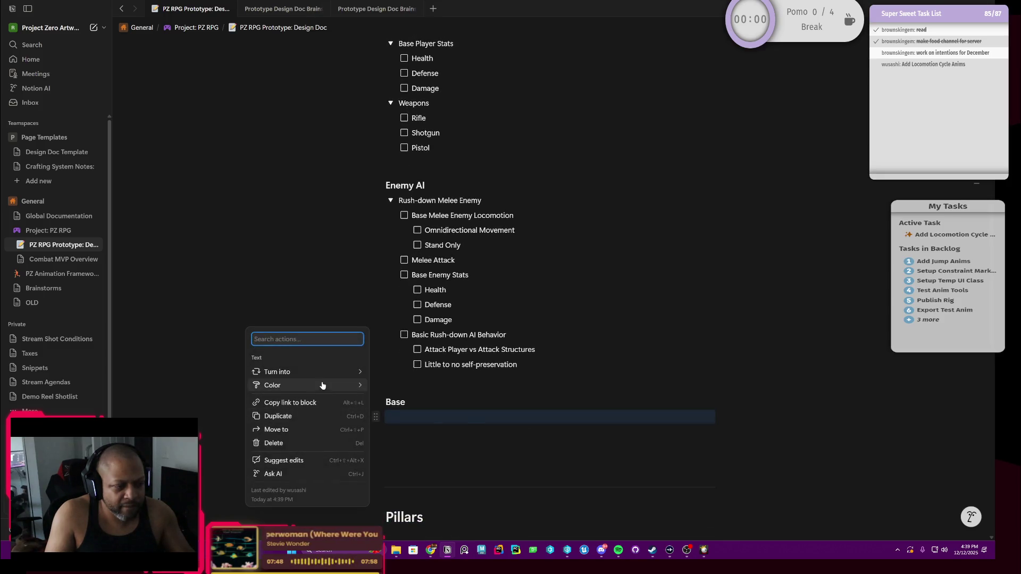
mouse_move(401, 351)
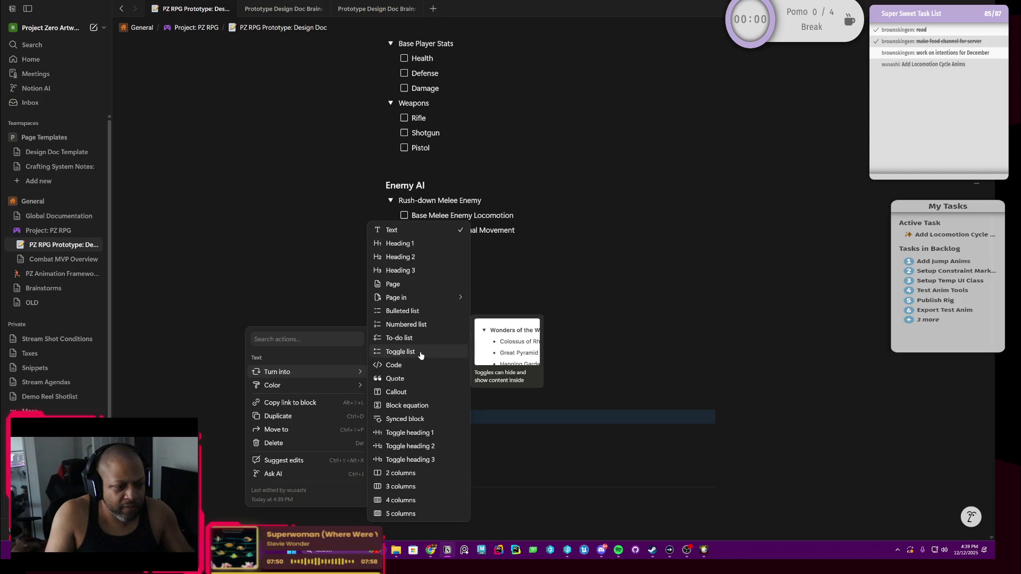
click(420, 356)
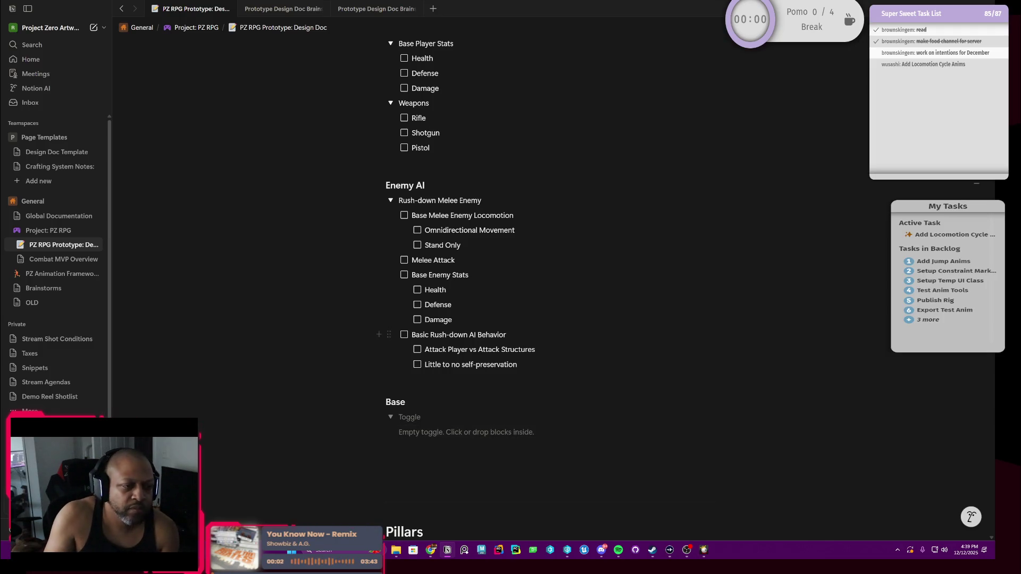
scroll(441, 430, up, 3)
scroll(441, 429, down, 2)
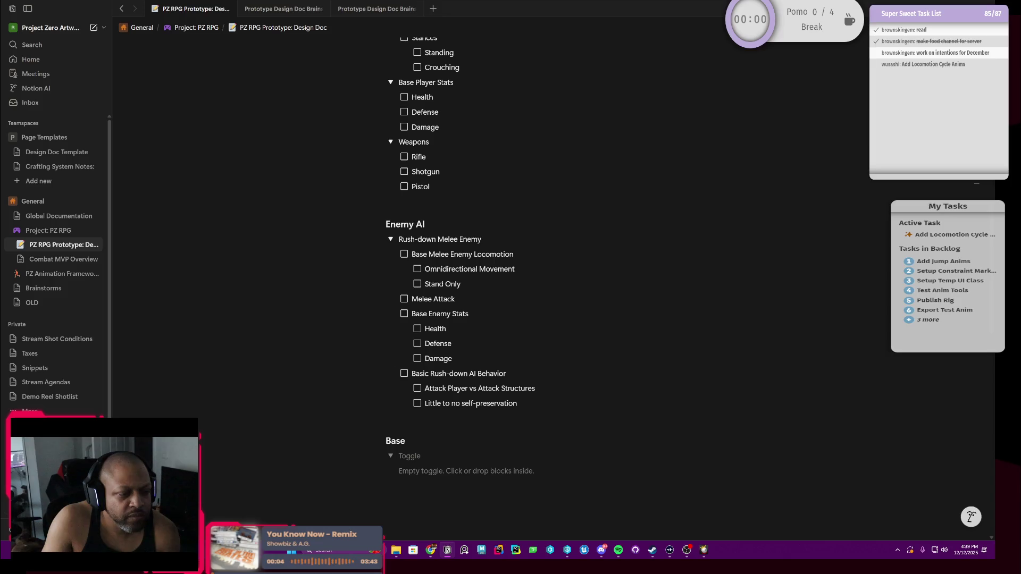
scroll(485, 397, down, 1)
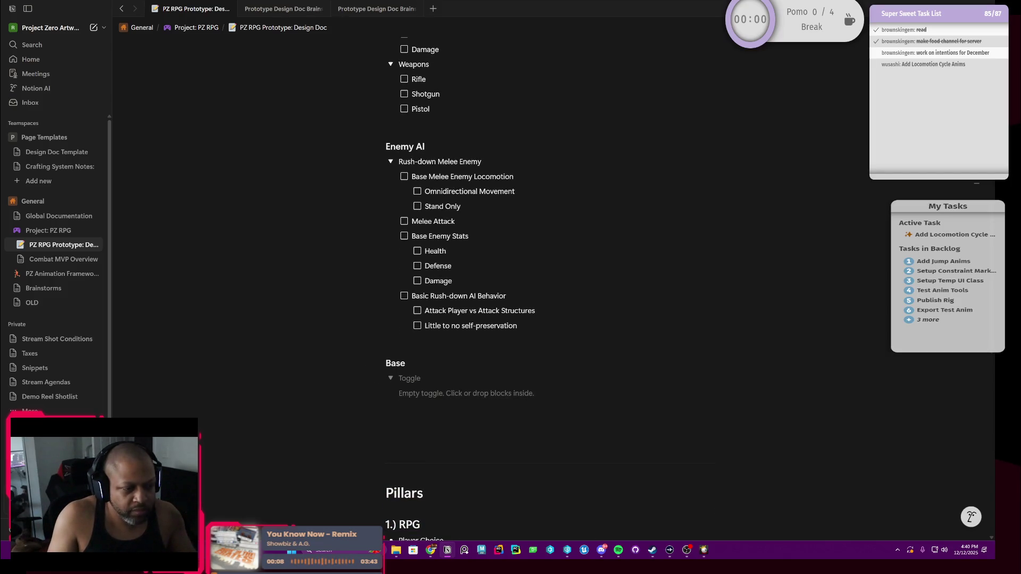
click(403, 378)
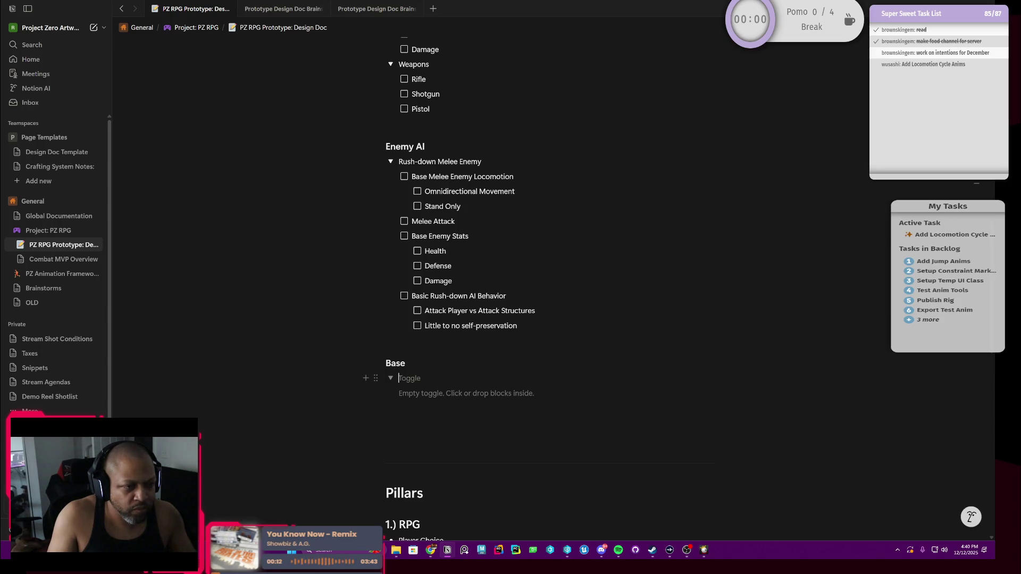
scroll(463, 287, up, 2)
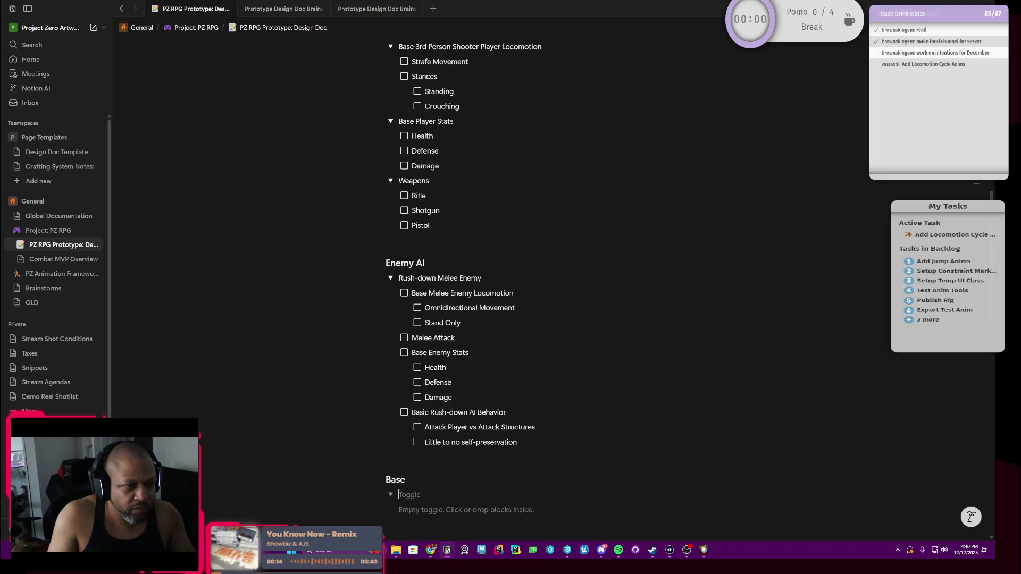
scroll(463, 288, up, 1)
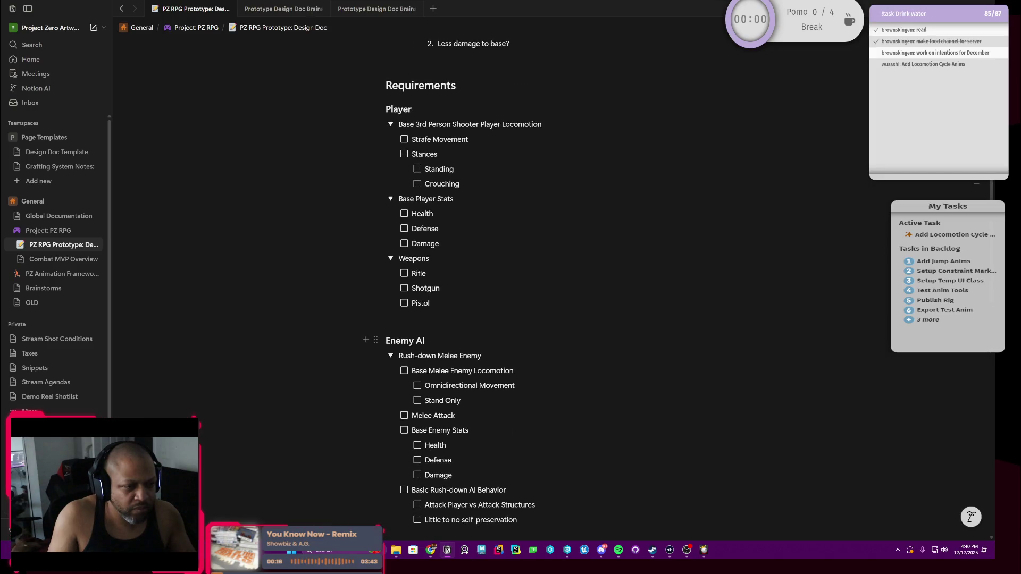
scroll(431, 337, down, 1)
scroll(431, 337, down, 1)
scroll(431, 337, up, 1)
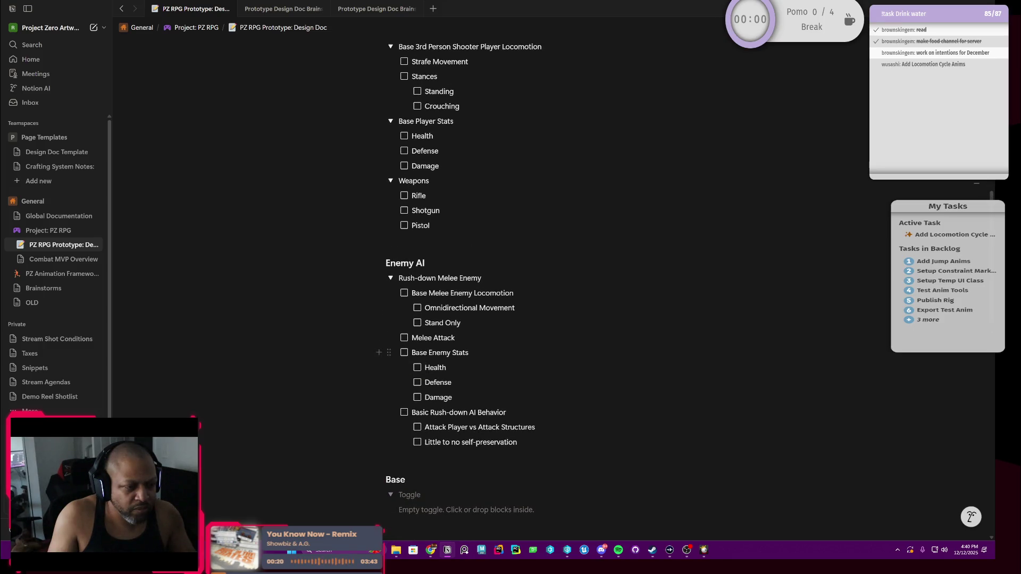
scroll(431, 352, down, 1)
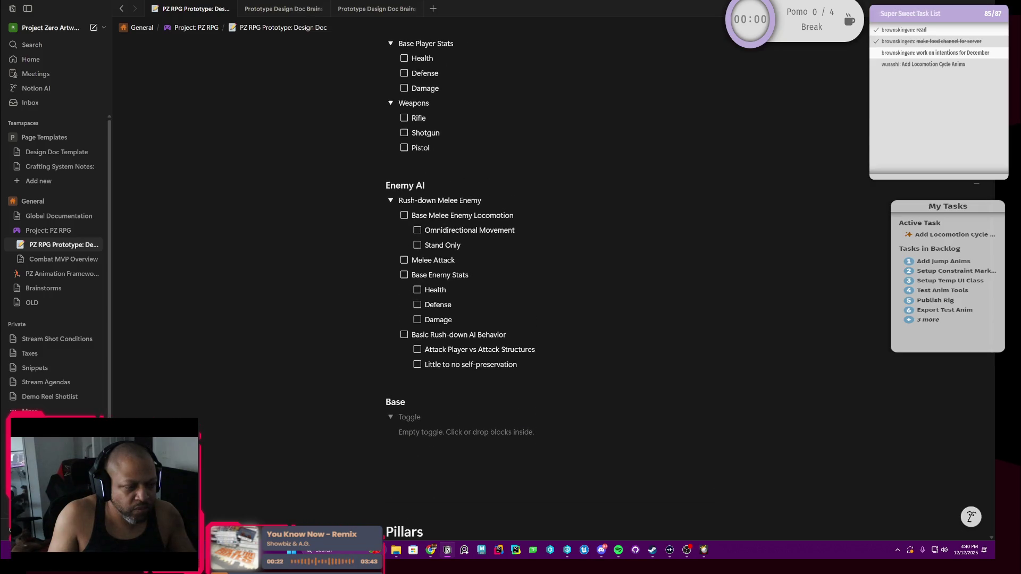
scroll(690, 289, down, 1)
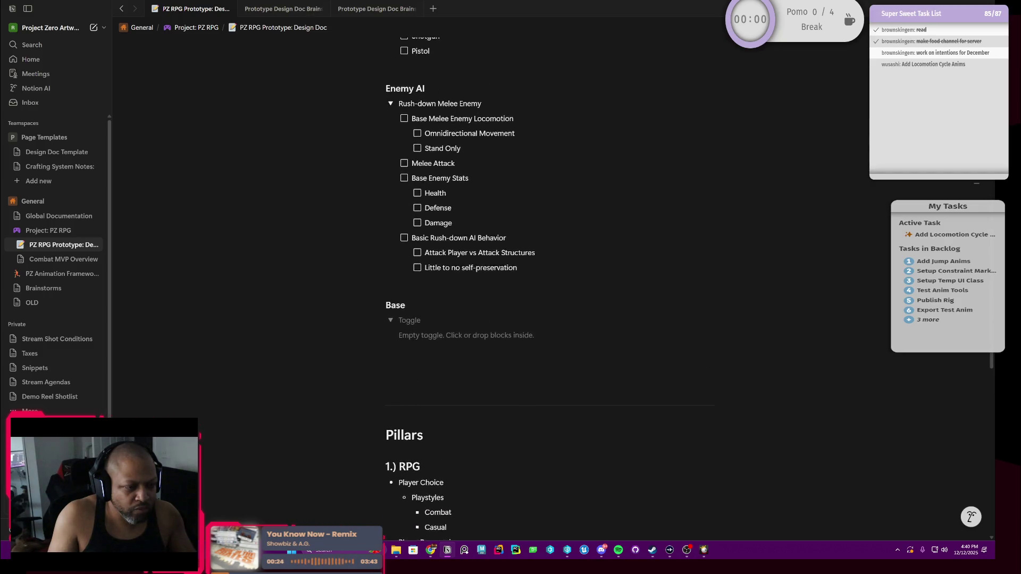
scroll(411, 360, up, 1)
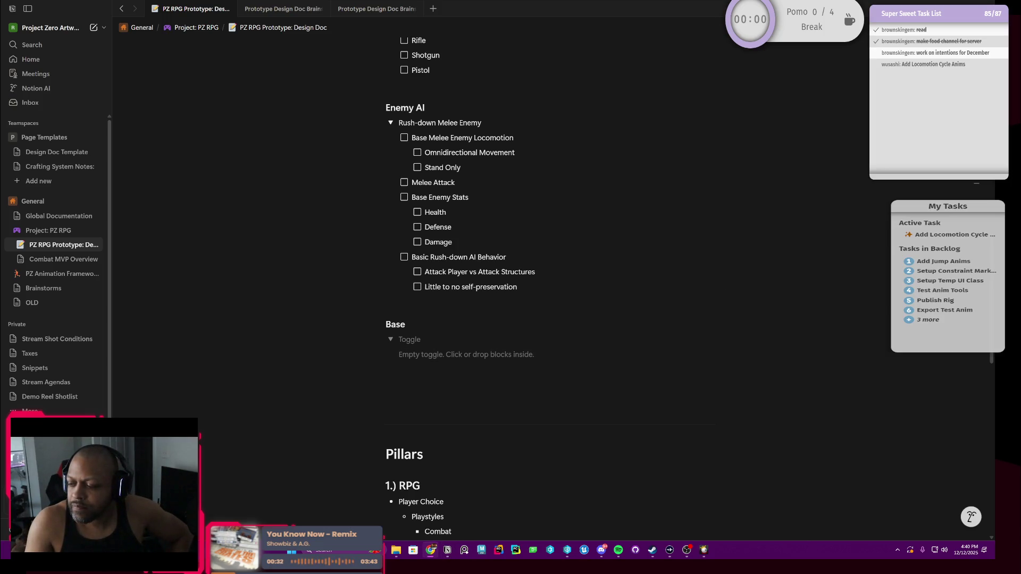
scroll(419, 314, down, 1)
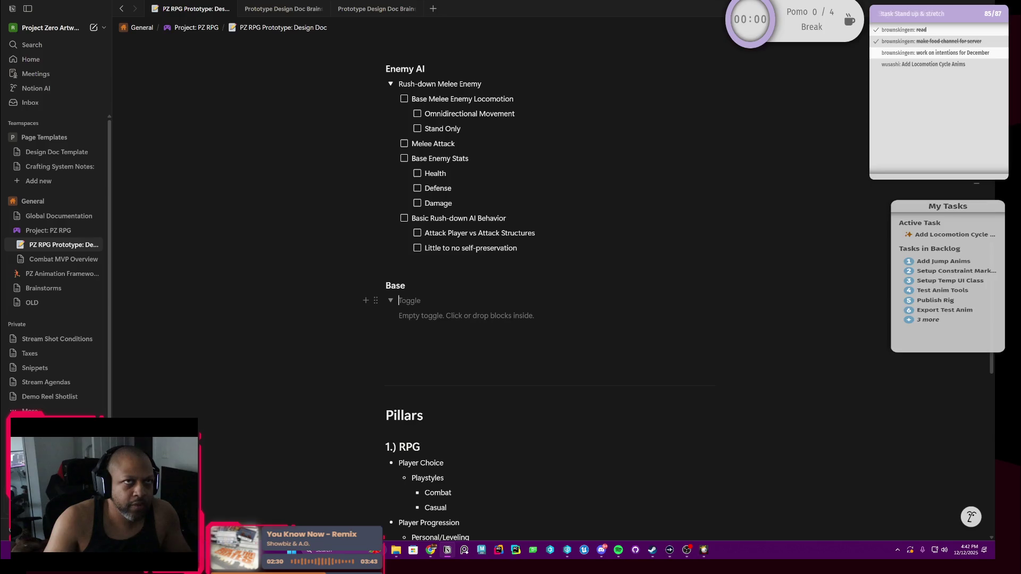
text(St)
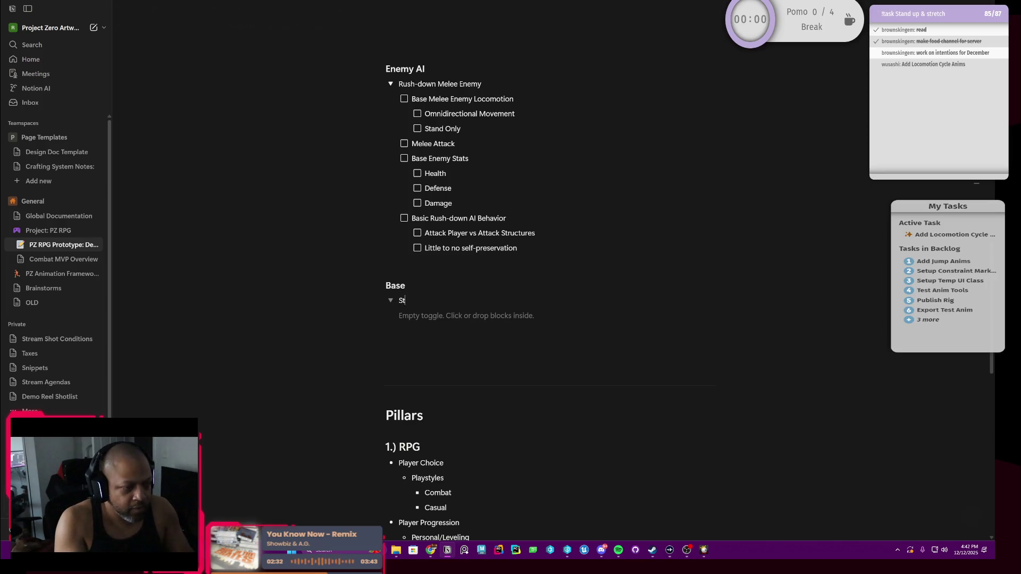
text(atic )
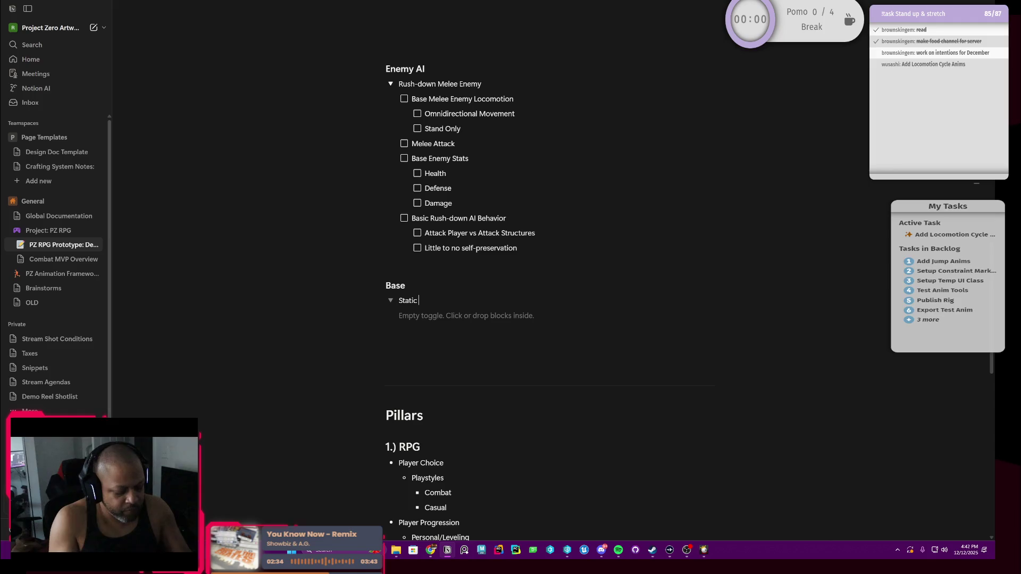
text(St)
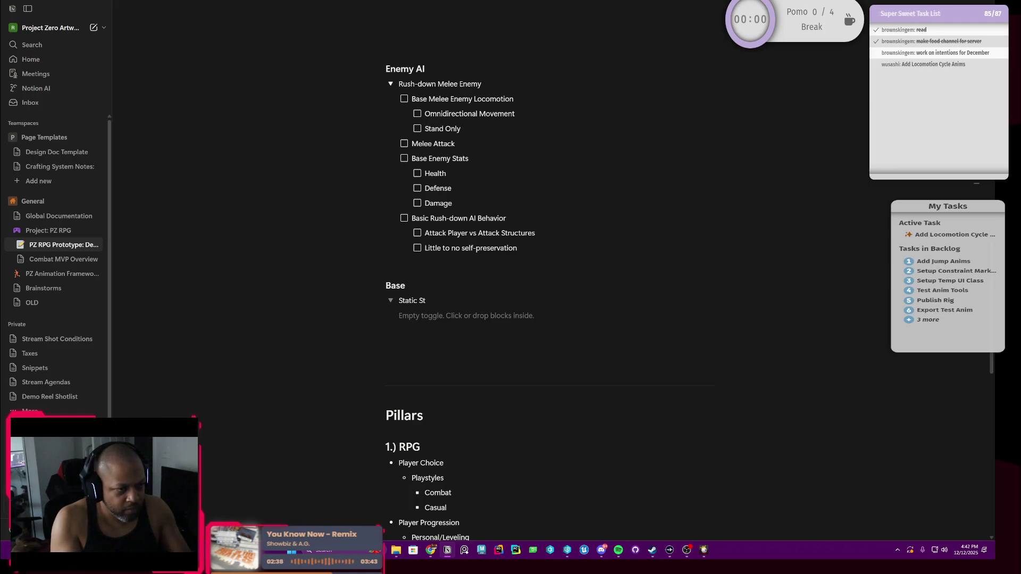
text(ruc)
text(tures)
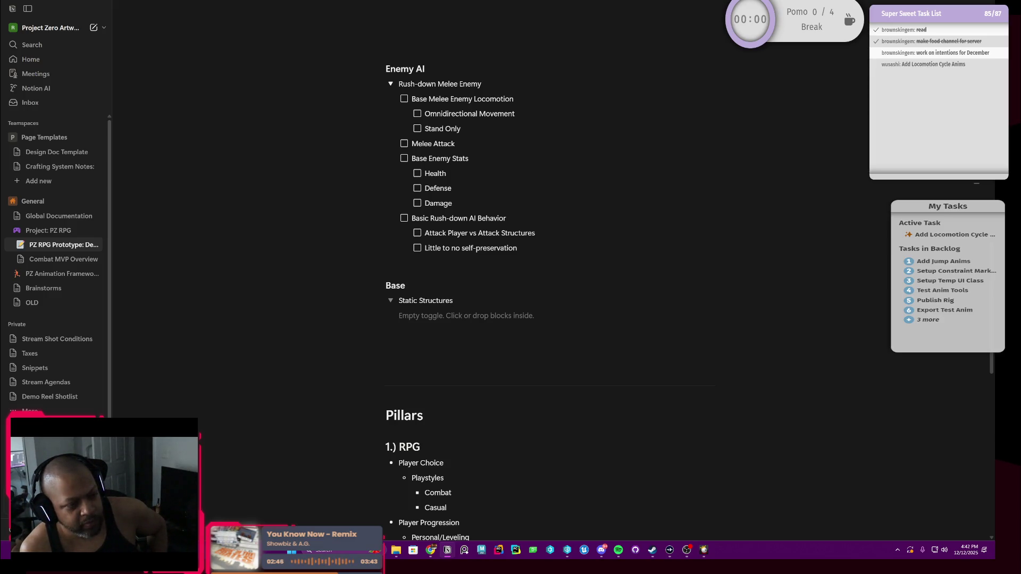
Start an empty child line inside the Static Structures toggle and open its block actions.
key(Return)
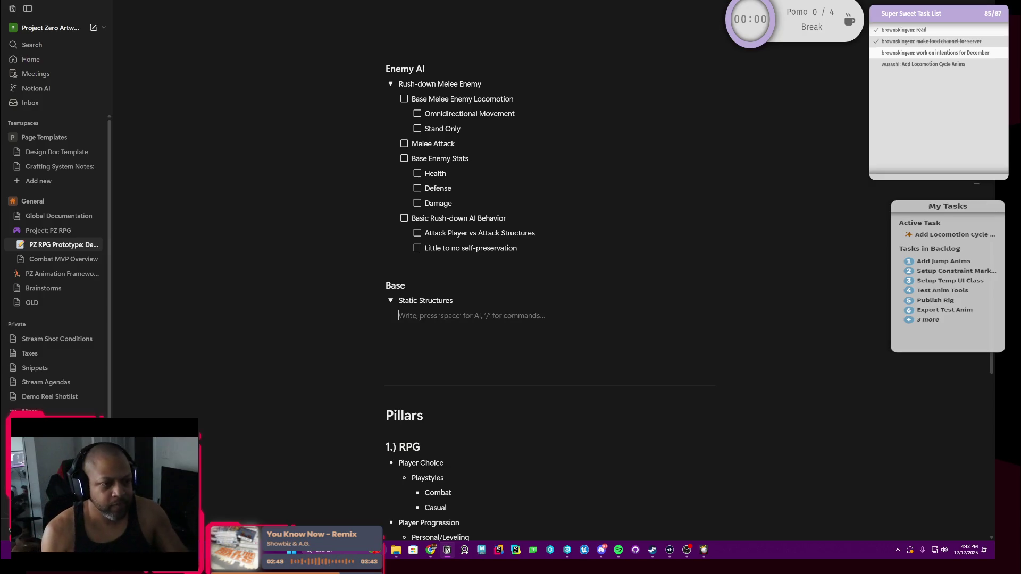
click(389, 315)
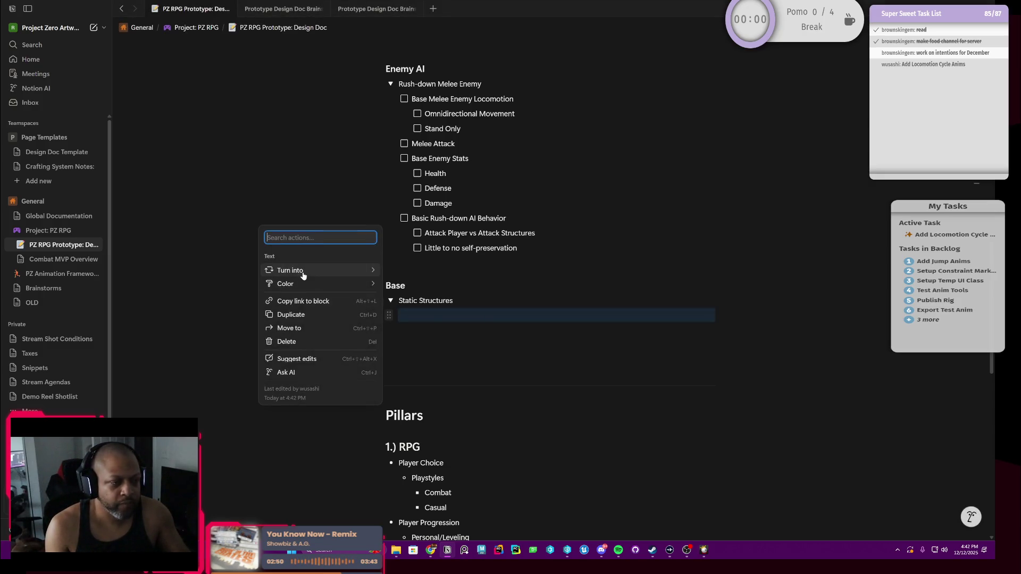
mouse_move(290, 270)
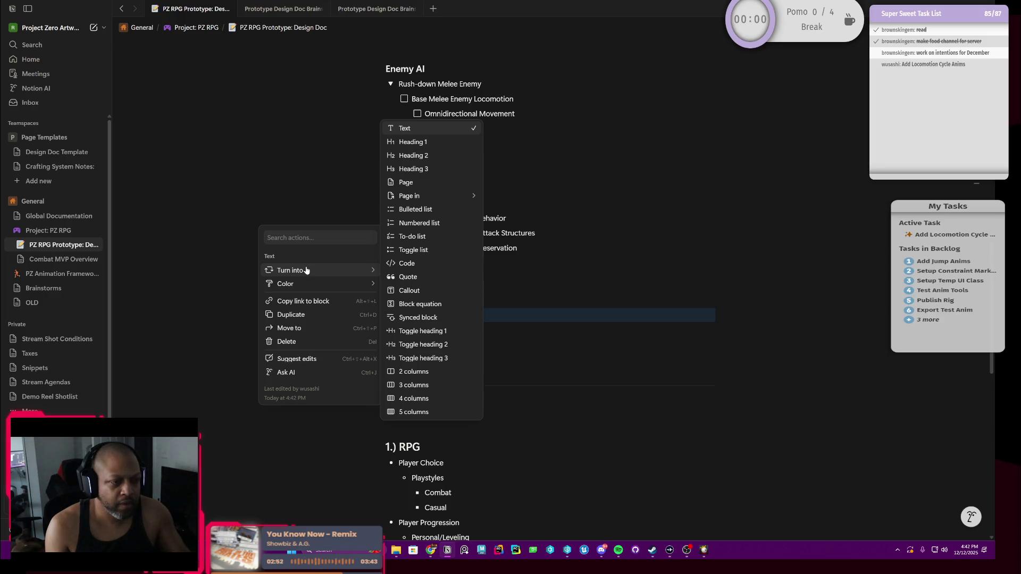
Turn the child line into a 'Temp Static Meshes' to-do, fixing the 'Staitc' typo, with an empty to-do below.
click(433, 236)
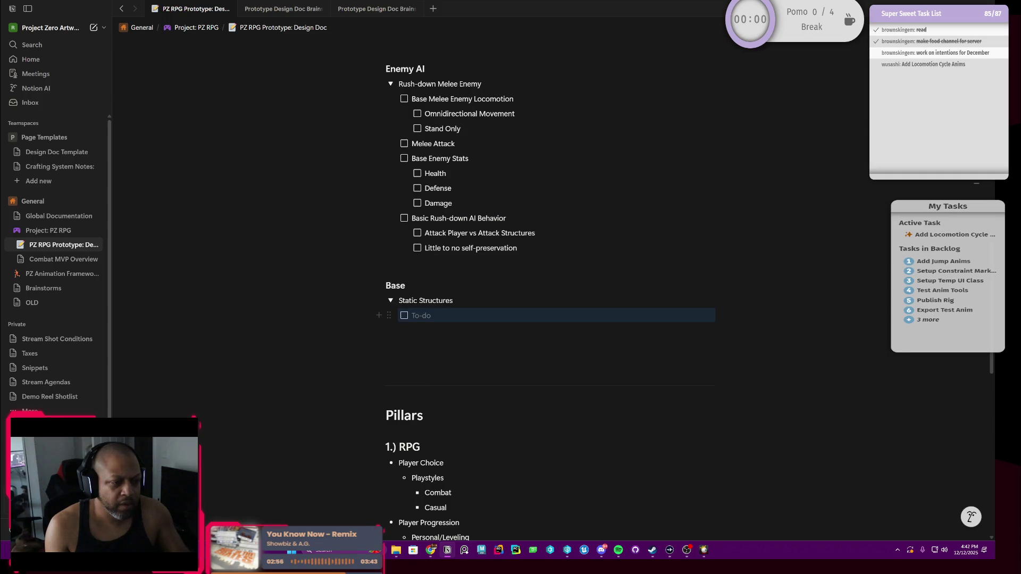
text(St)
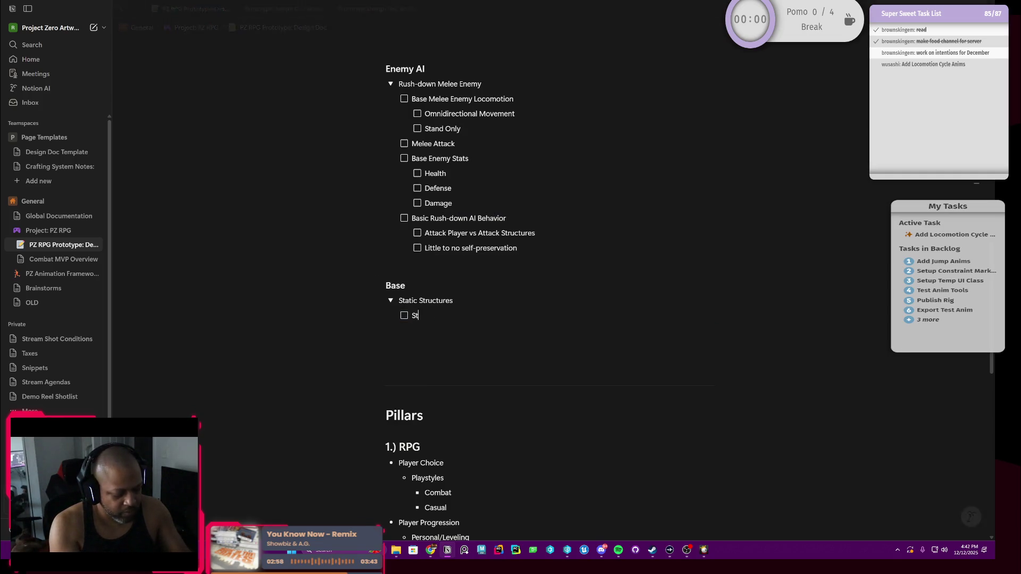
text(aic Meshes)
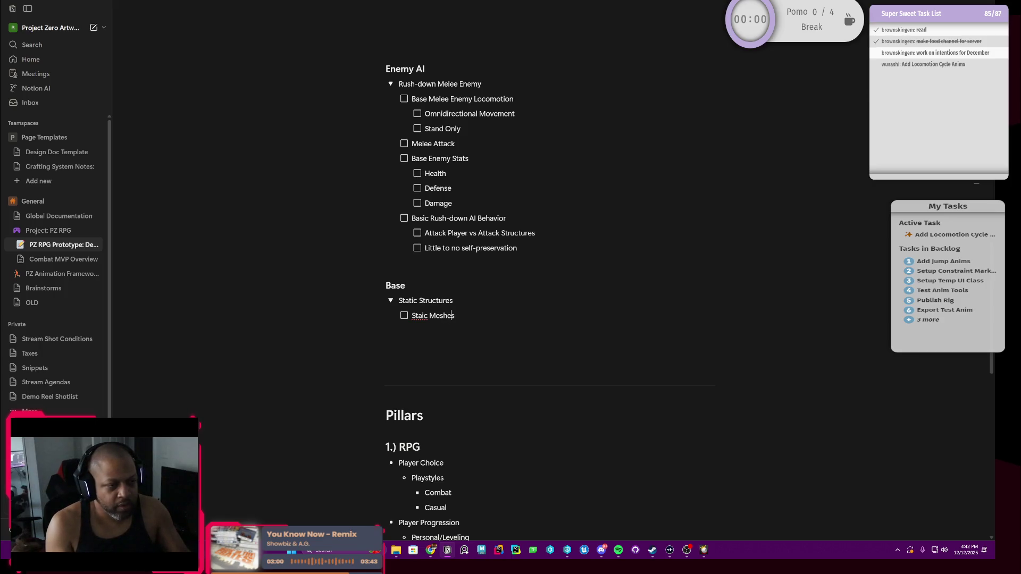
click(420, 317)
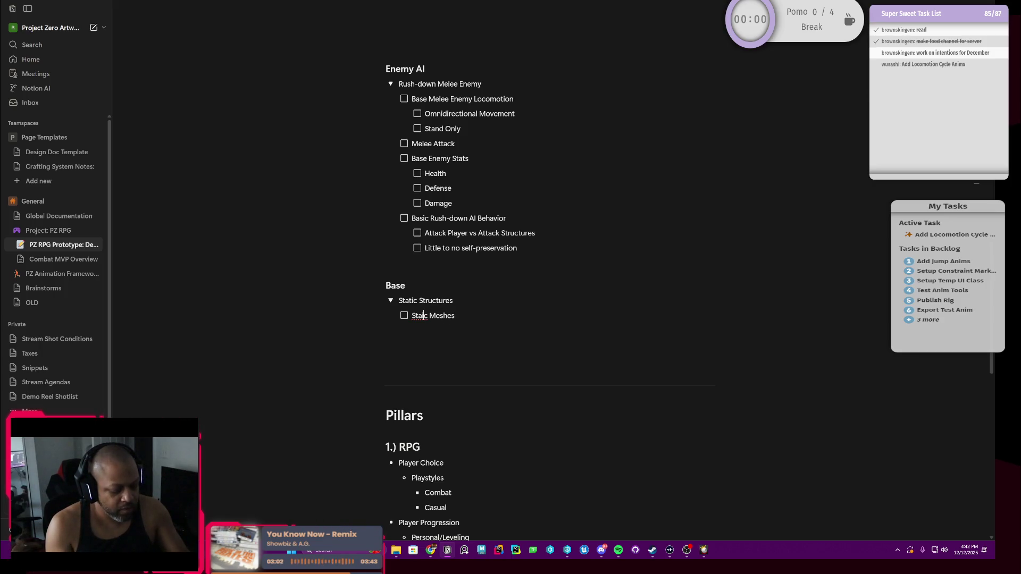
text(t)
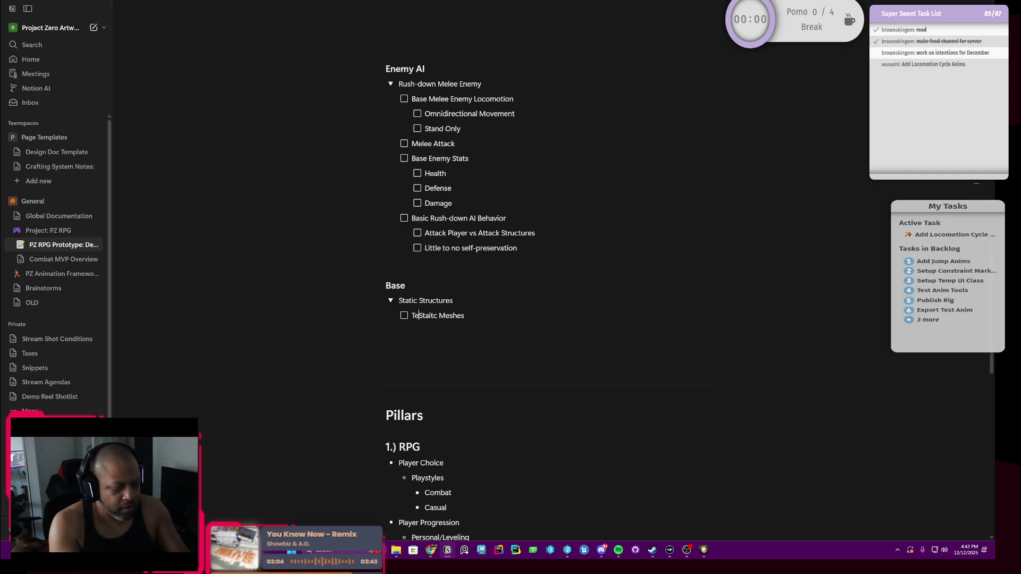
text(Temp)
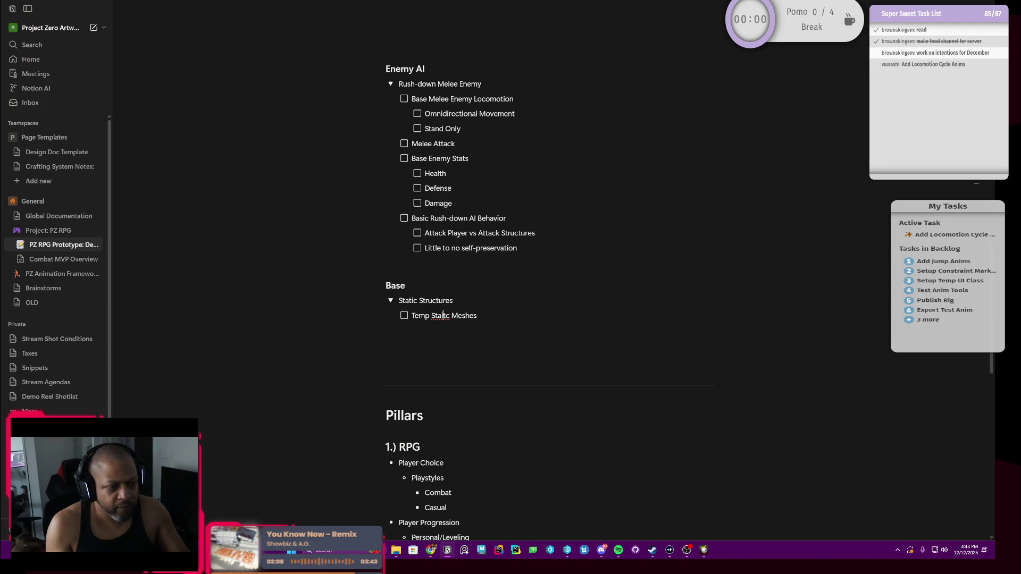
double_click(443, 315)
text(Static)
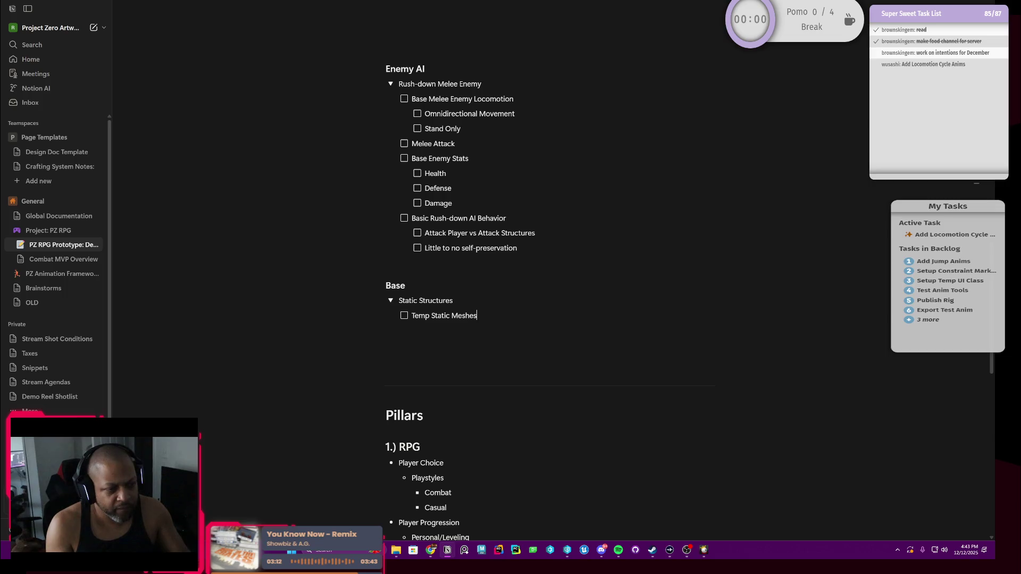
key(Return)
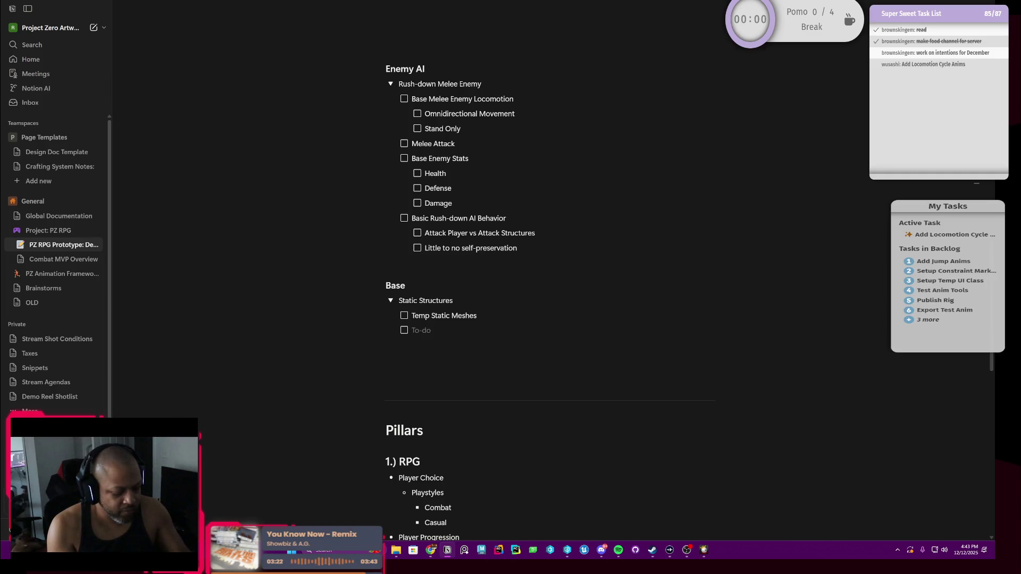
text(Pass)
text(ive Bu)
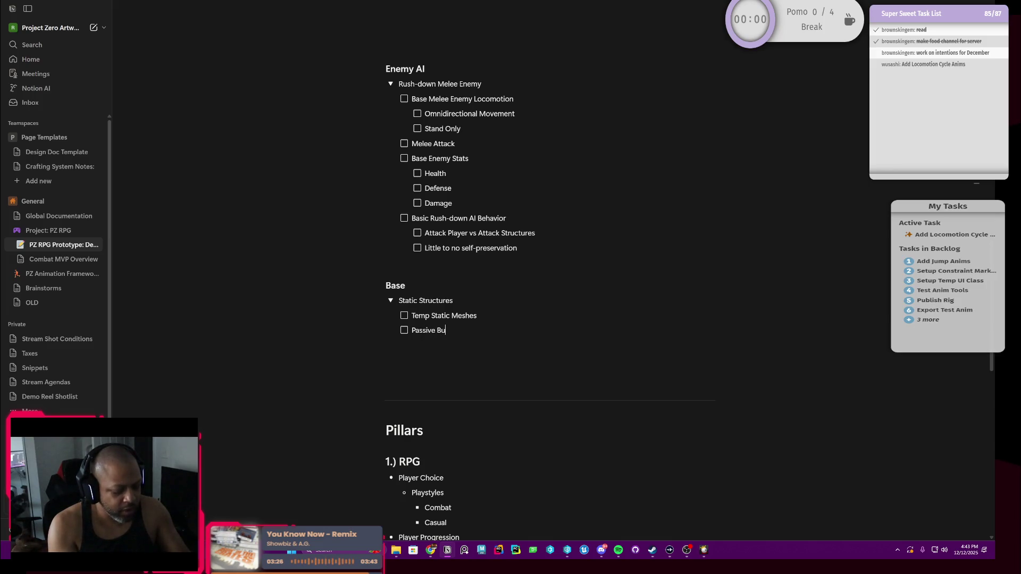
text(ffs)
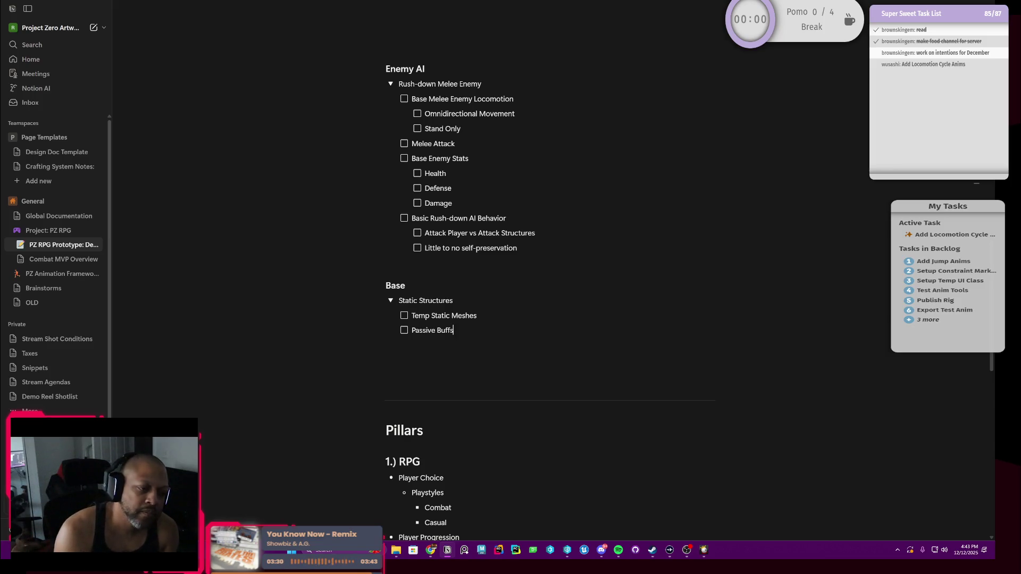
Add 'Base Structure Stats' below Passive Buffs with nested 'Health' and 'Defense' to-dos, then outdent a new item.
key(Return)
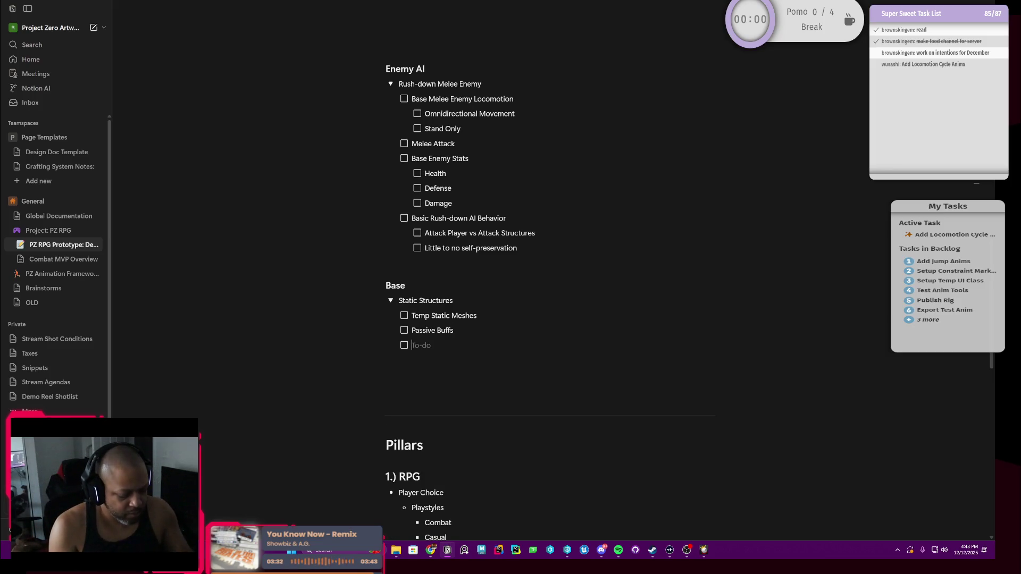
text(Ba)
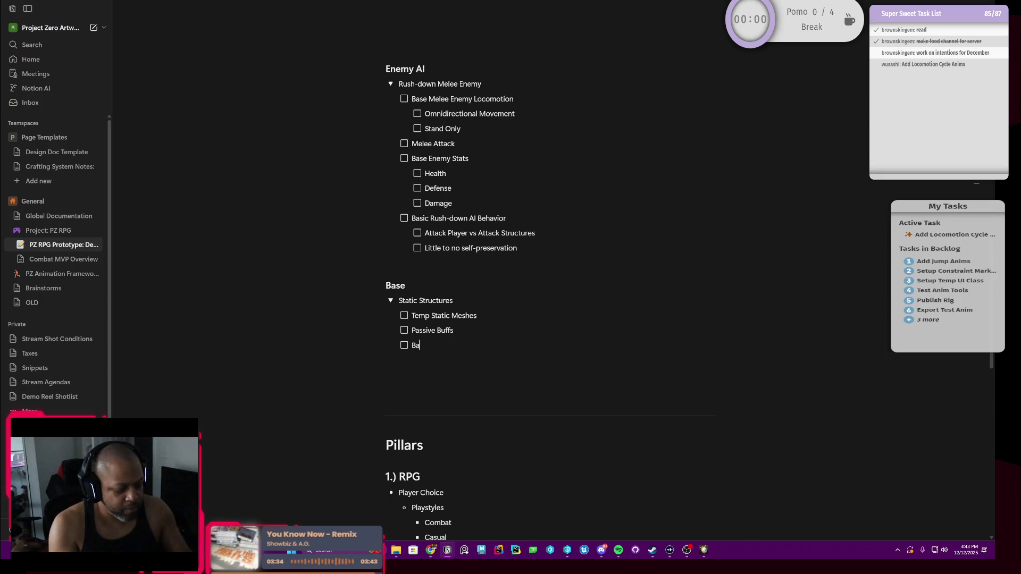
text(se Struct)
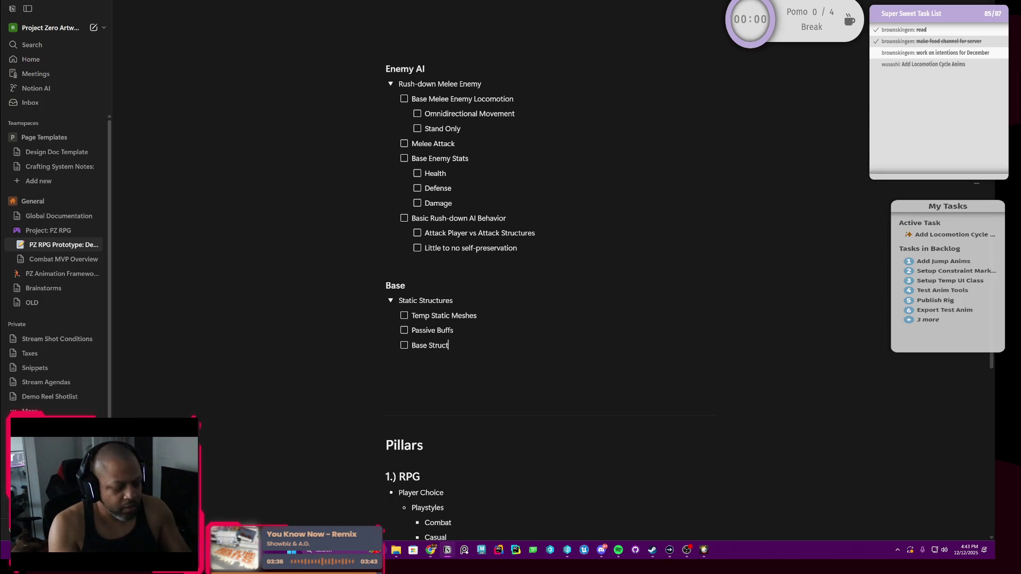
text(ure Stats)
key(Return)
key(Tab)
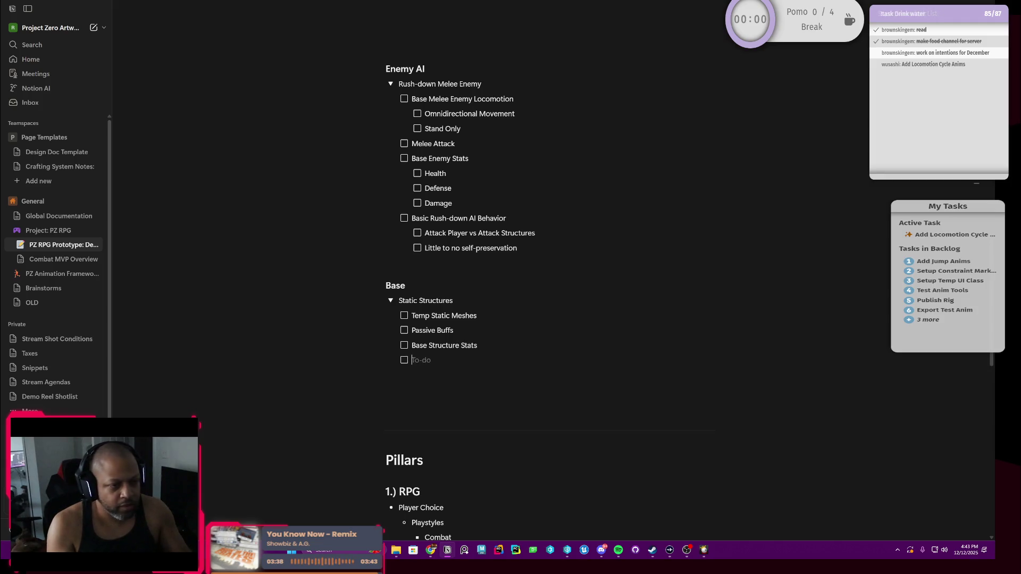
text(Health)
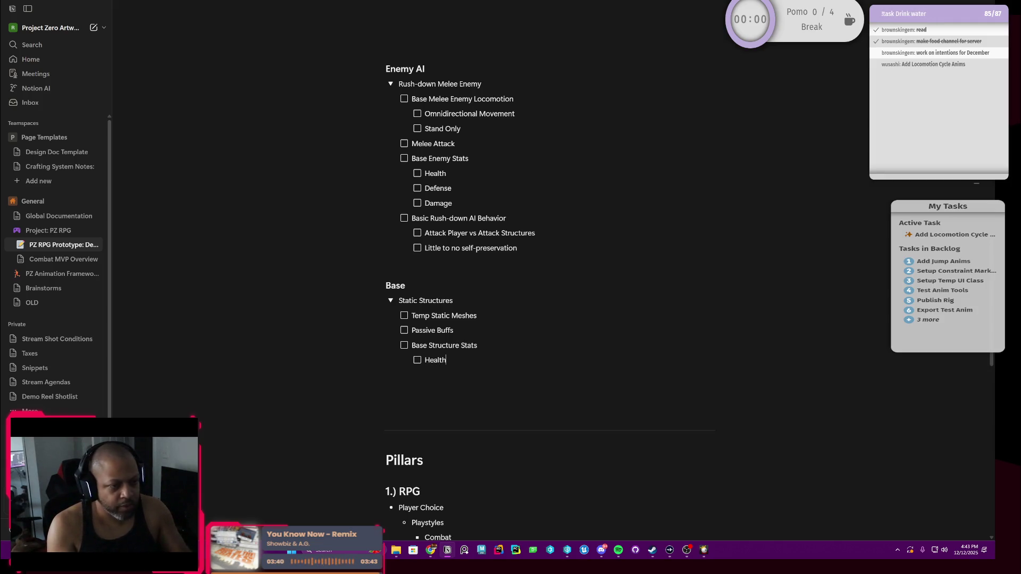
key(Return)
text(Defens)
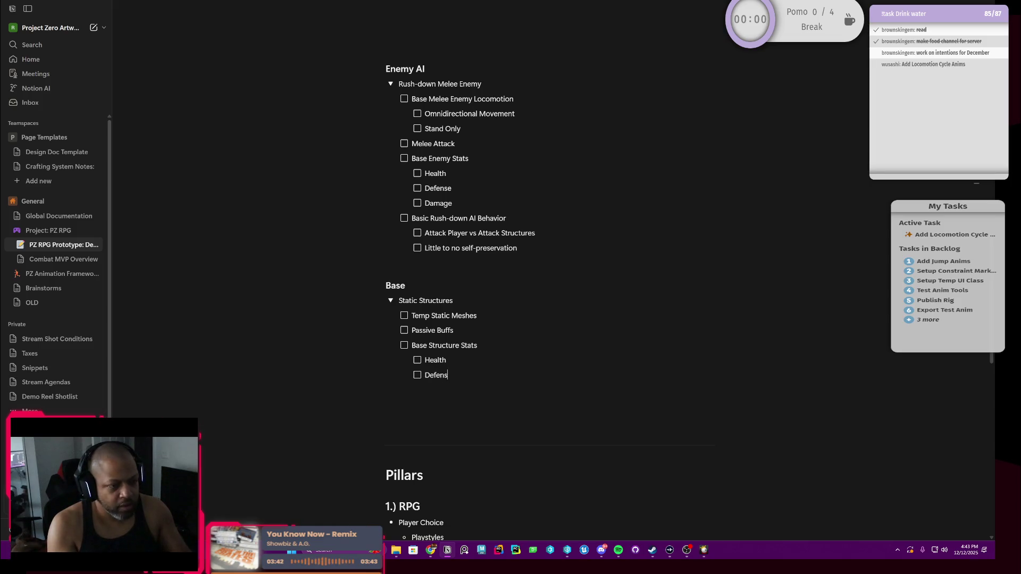
text(e)
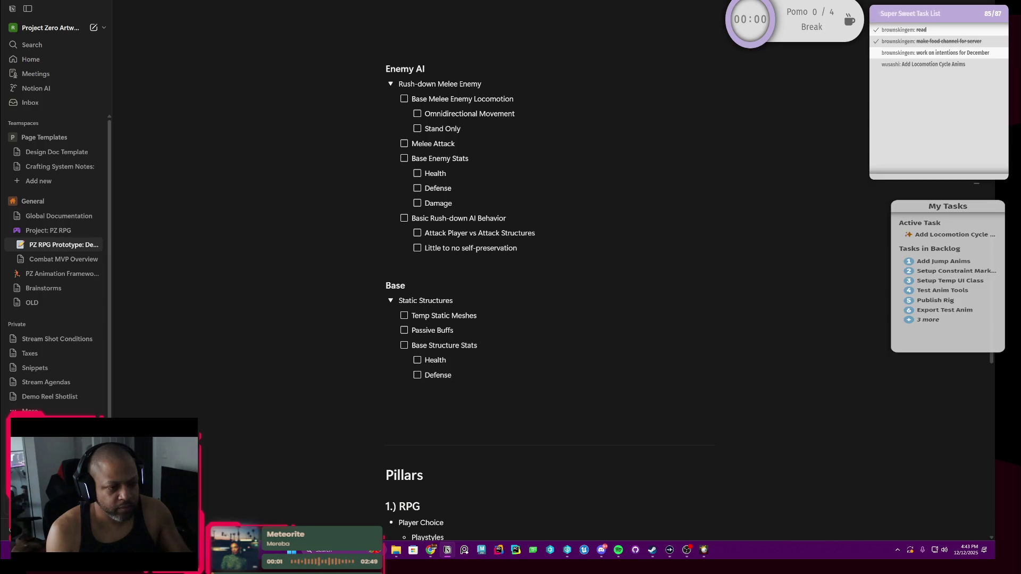
key(Return)
key(shift+Tab)
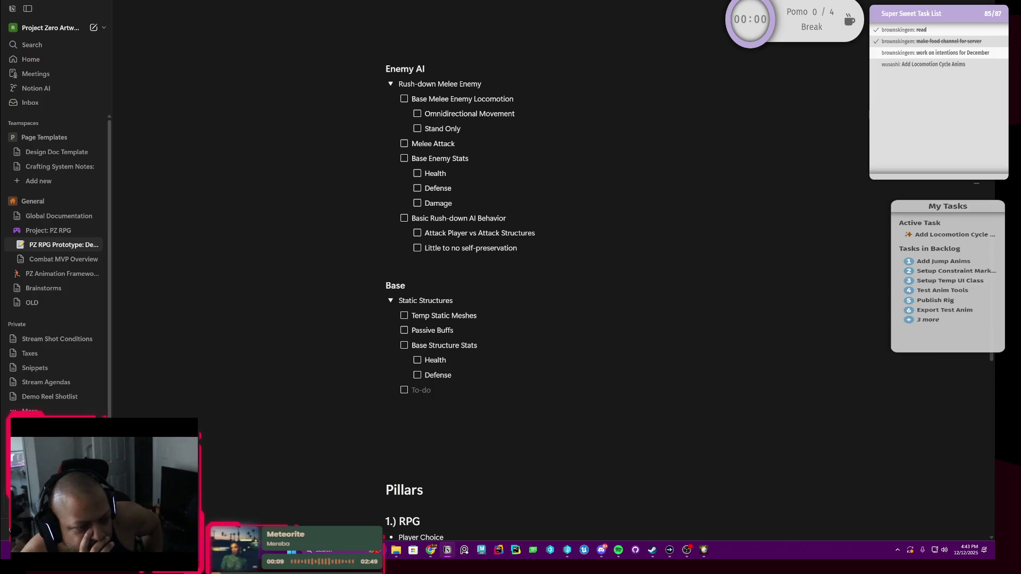
Remove the stray 'Levels' item and add 'Repairable' at the Base Structure Stats level.
key(Tab)
text(L)
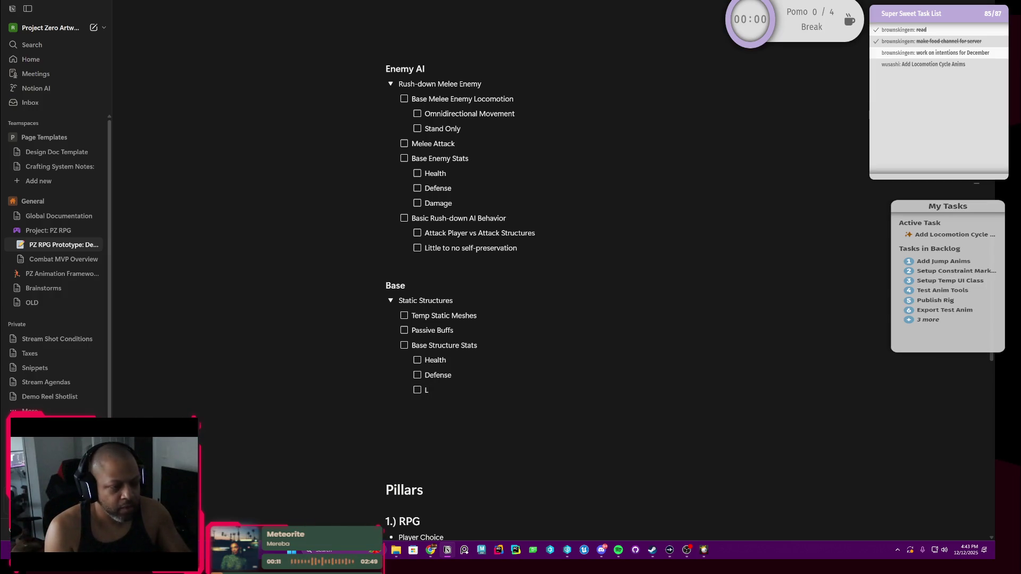
text(evels)
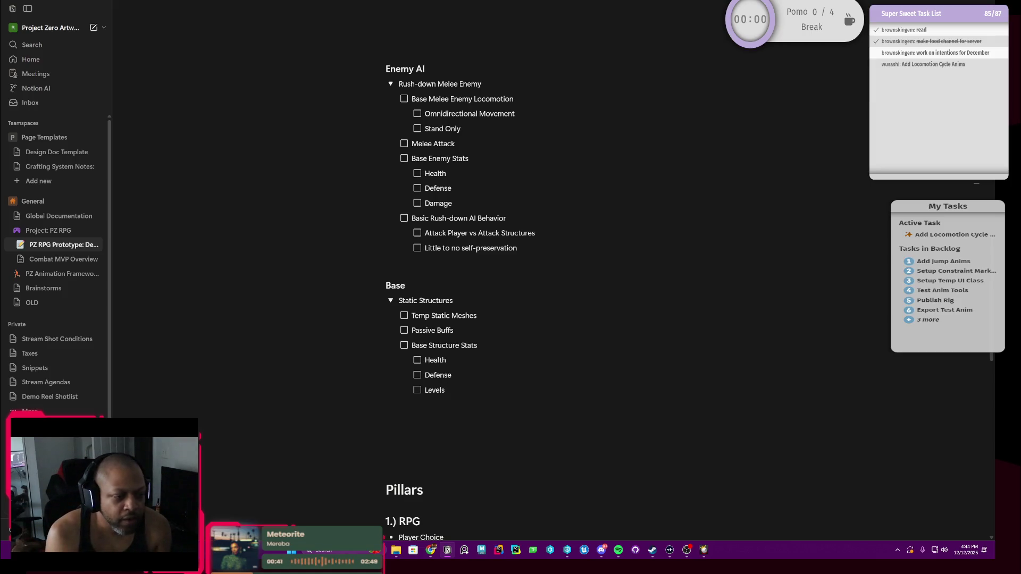
key(BackSpace)
key(BackSpace)
key(BackSpace)
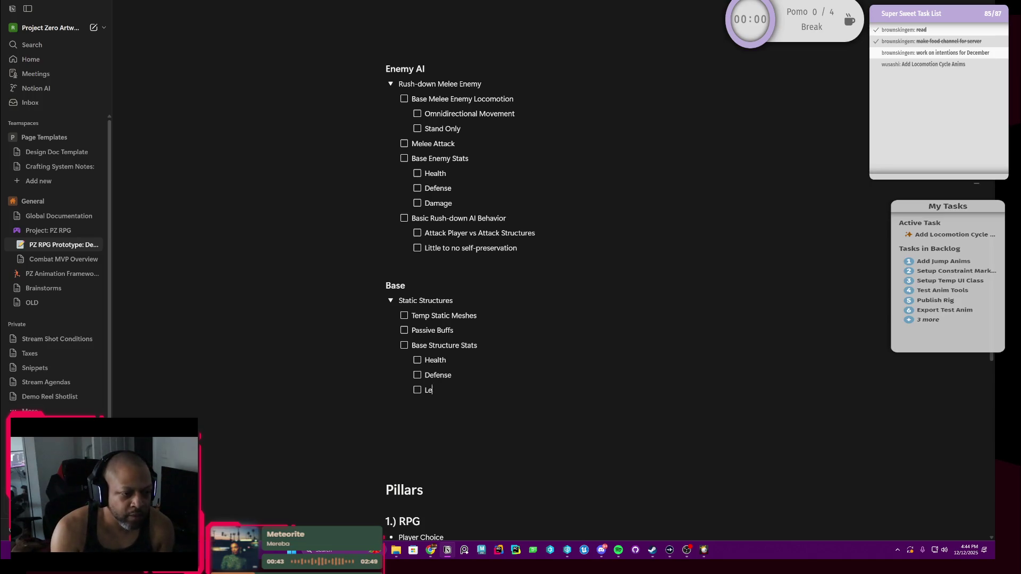
key(BackSpace)
key(BackSpace)
key(BackSpace)
key(BackSpace)
key(BackSpace)
key(BackSpace)
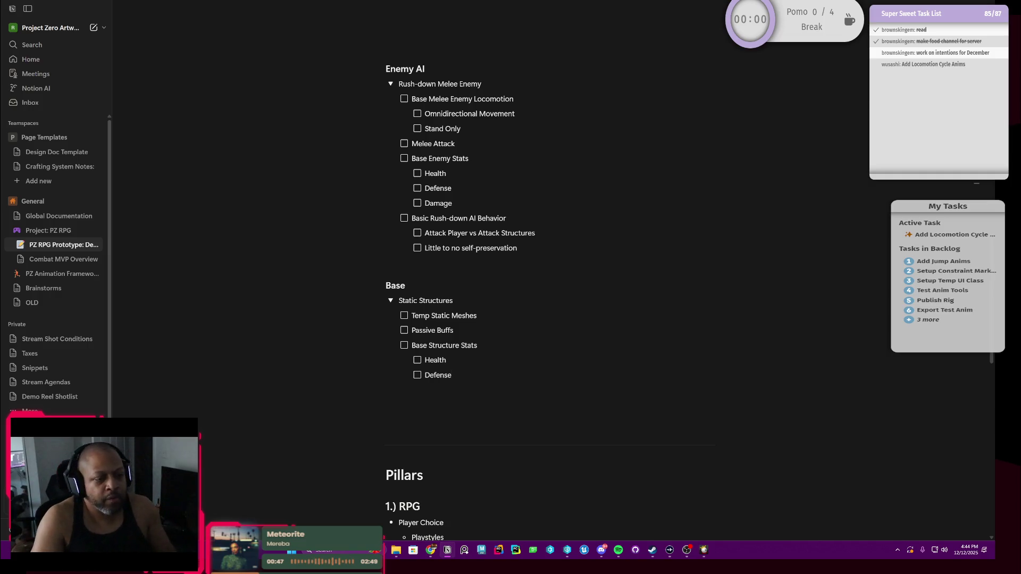
key(Return)
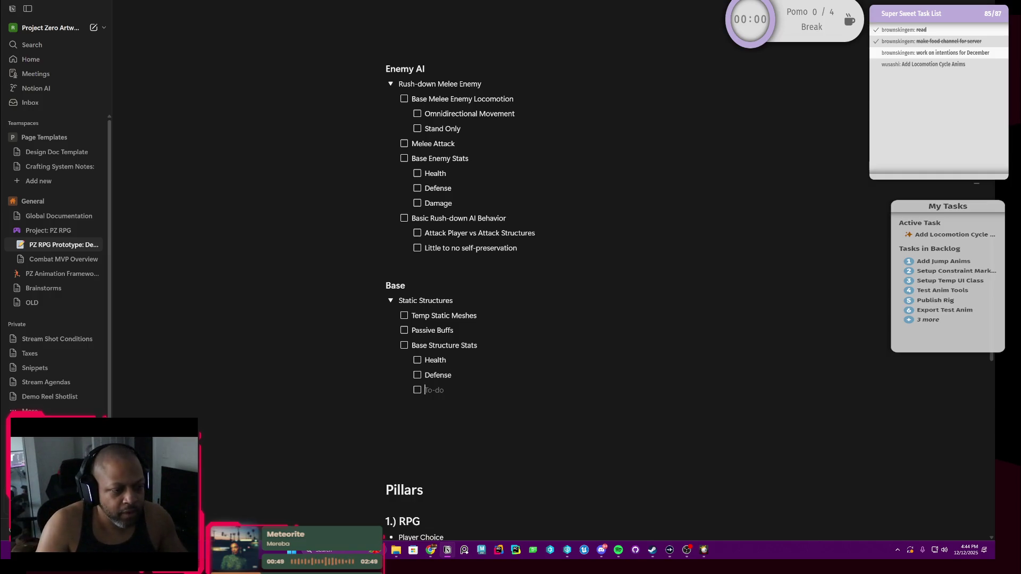
key(shift+Tab)
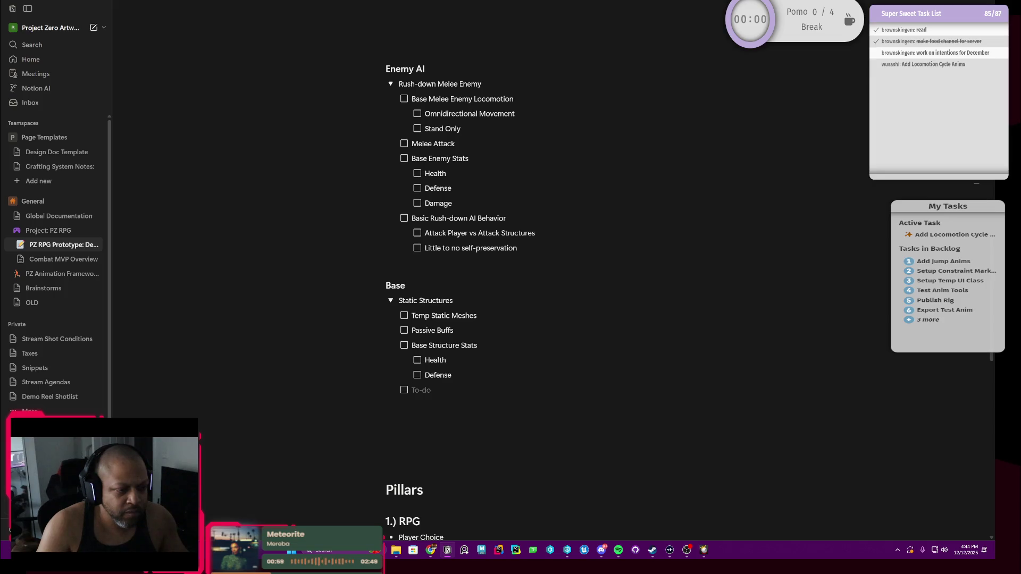
text(Repa)
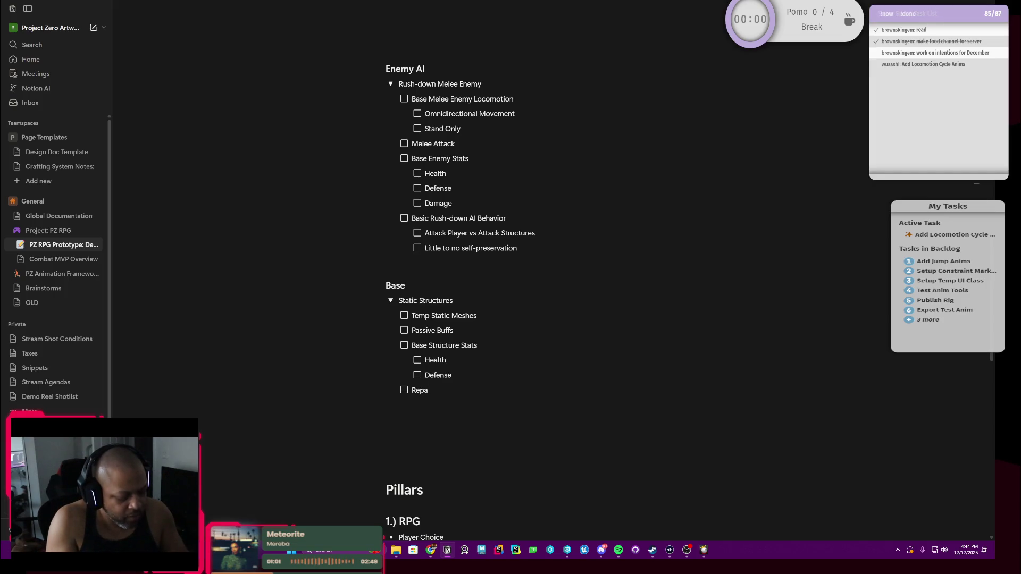
text(irable)
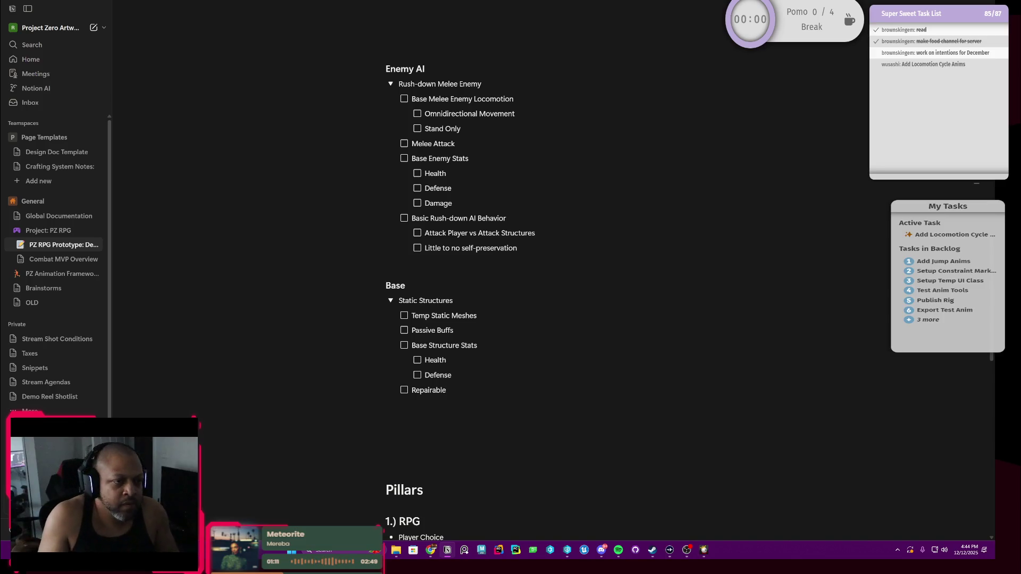
scroll(511, 288, up, 5)
scroll(463, 288, up, 2)
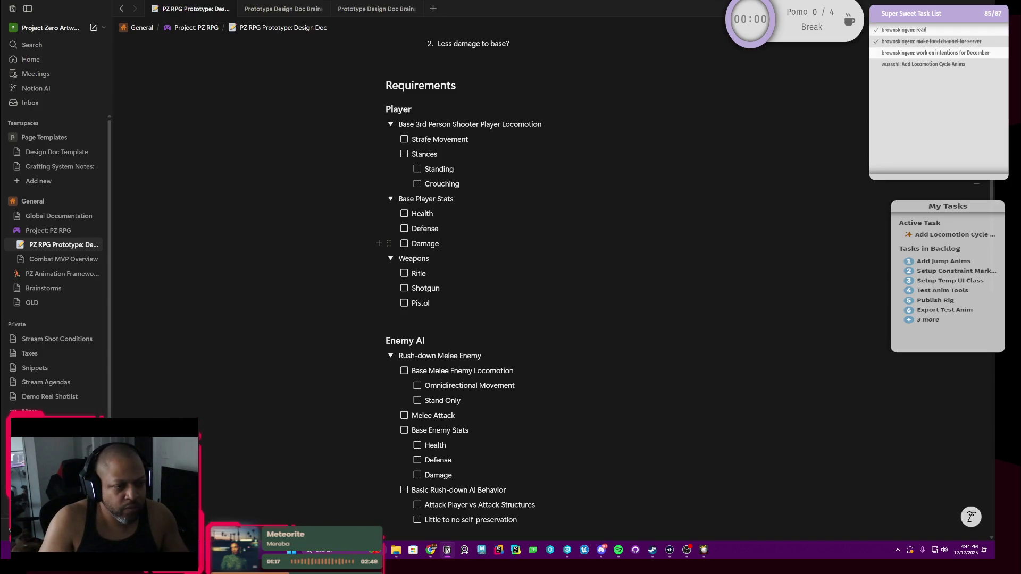
Add a 'Pickups' to-do after Pistol, outdented to the Weapons level, and select its text.
key(Down)
key(Down)
key(Down)
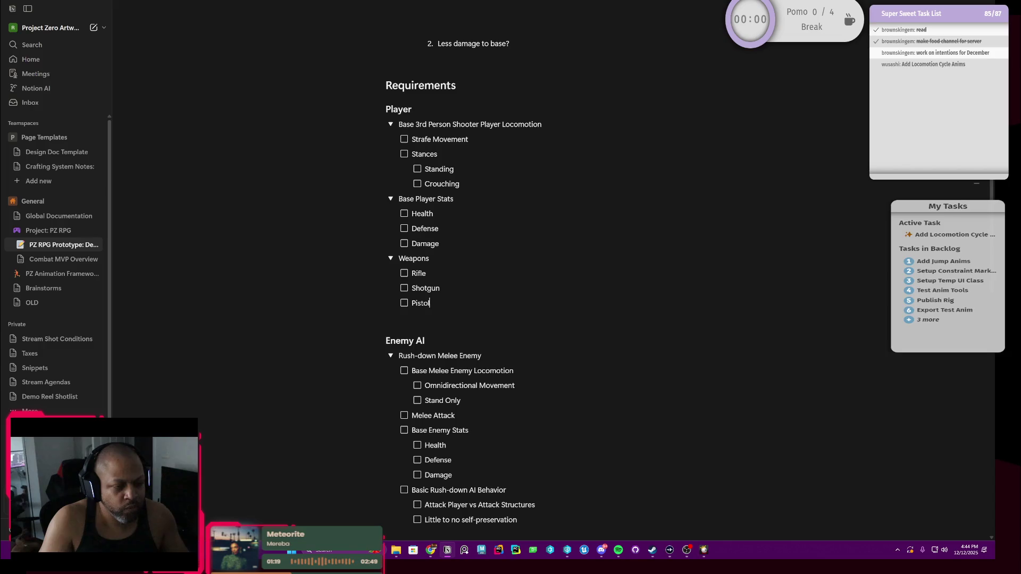
key(Return)
key(shift+Tab)
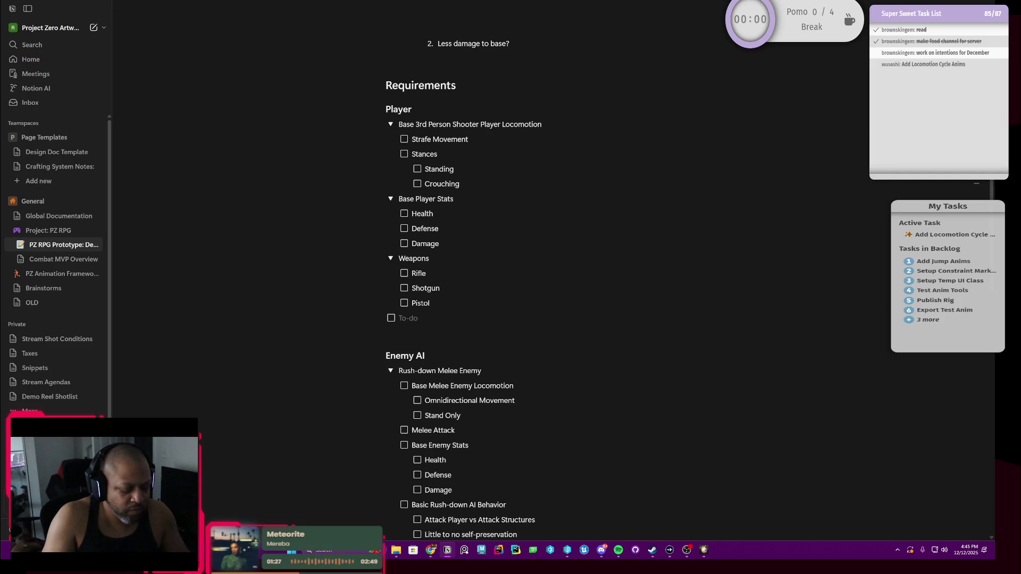
text(Pick)
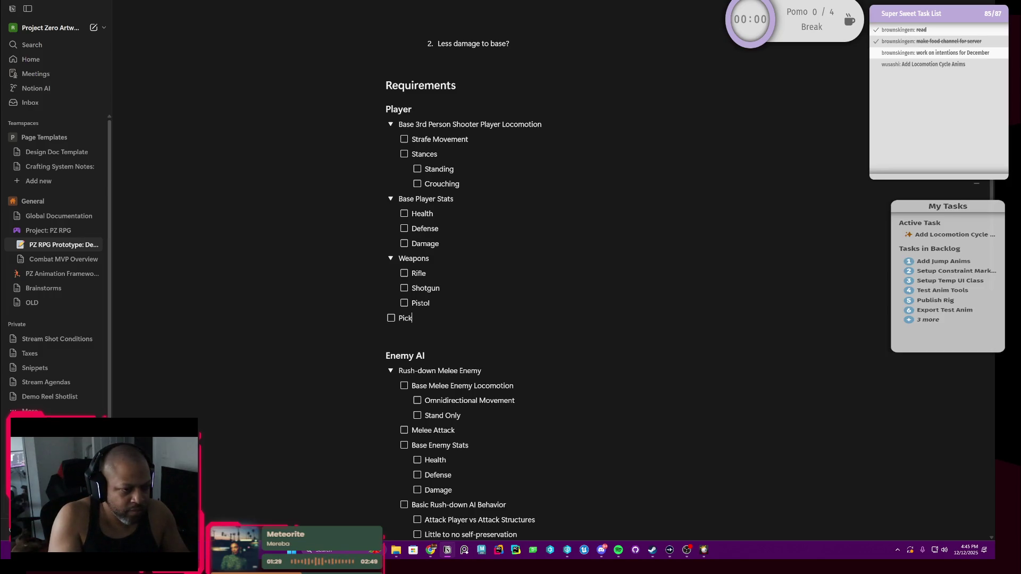
text(ups)
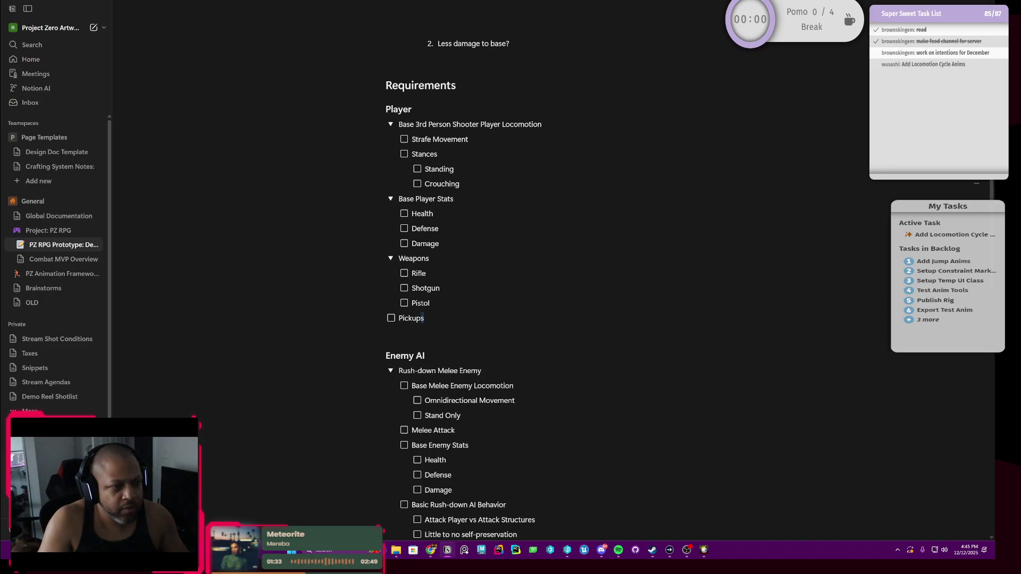
key(shift+Home)
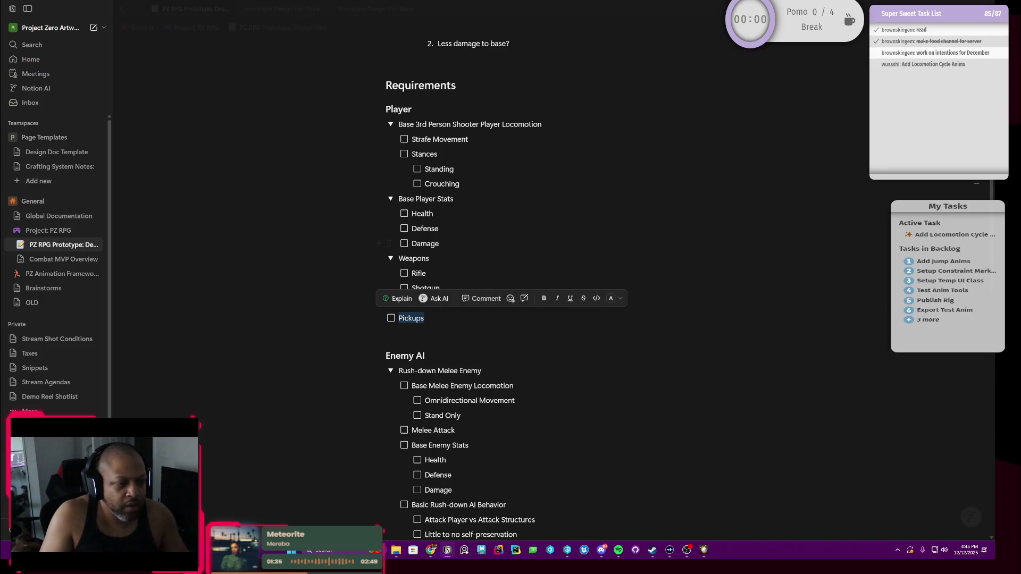
Convert Pickups into a toggle list holding a nested 'Health' to-do, trimming stray text after Health.
click(375, 318)
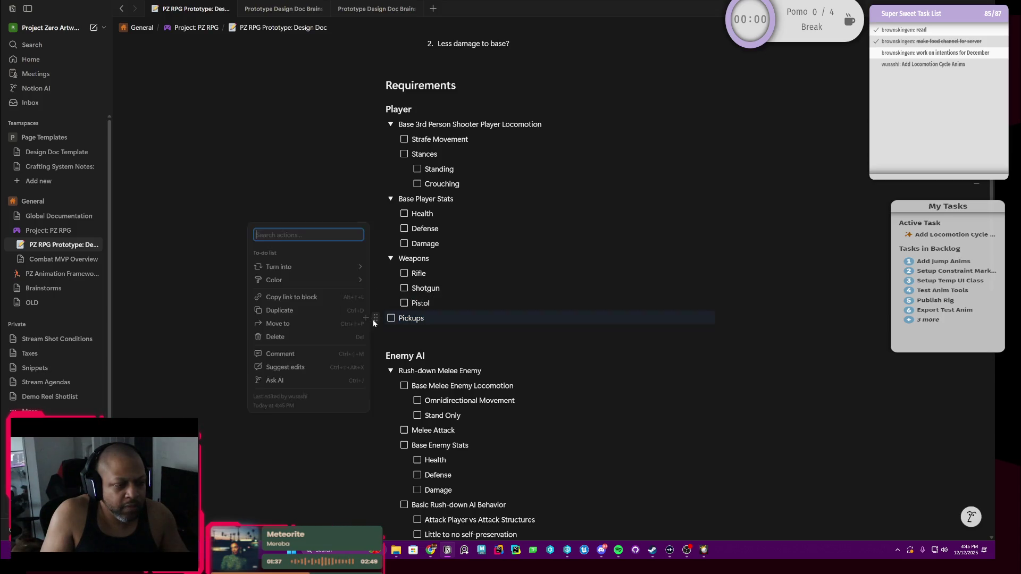
mouse_move(278, 266)
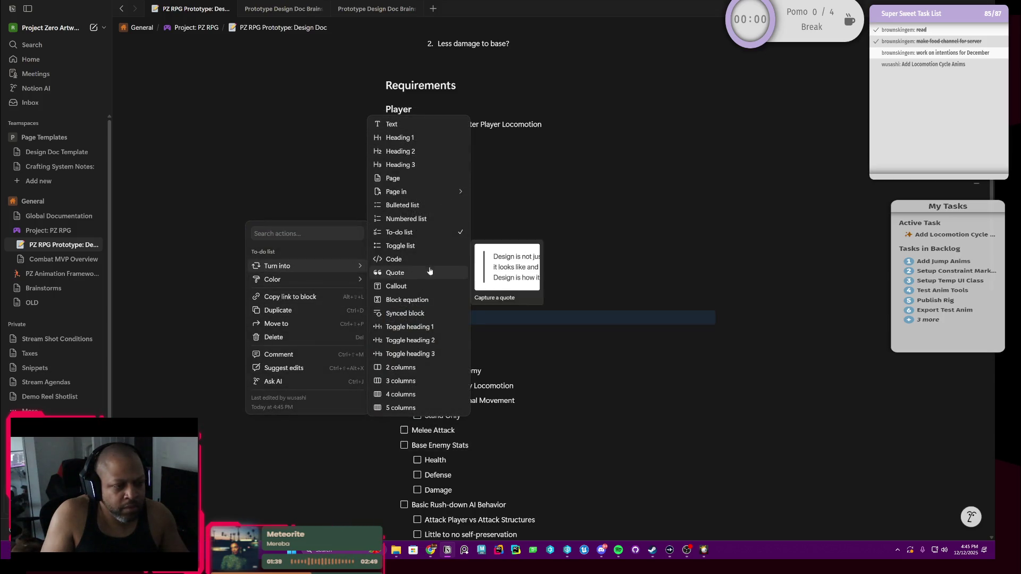
click(408, 247)
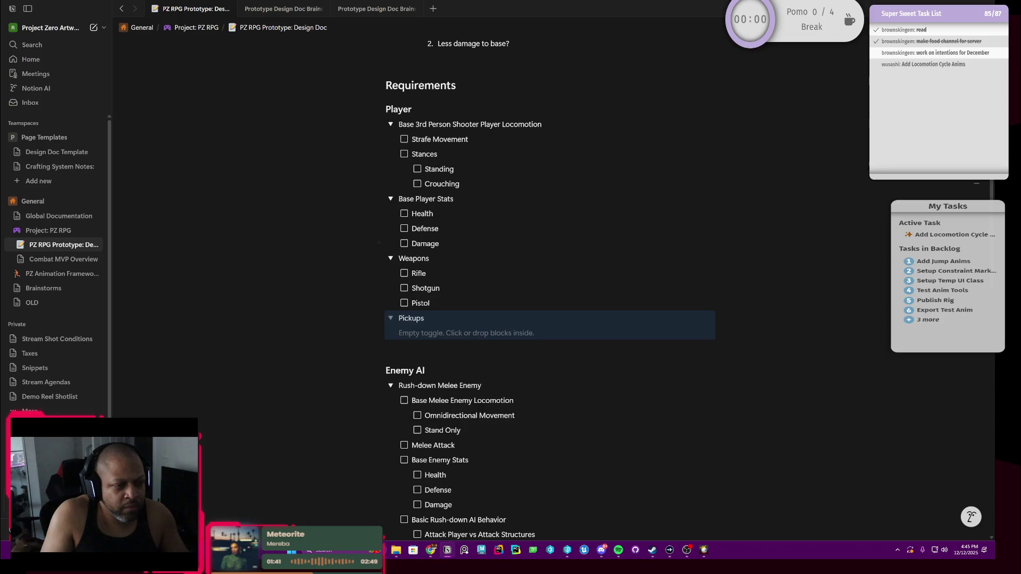
click(414, 334)
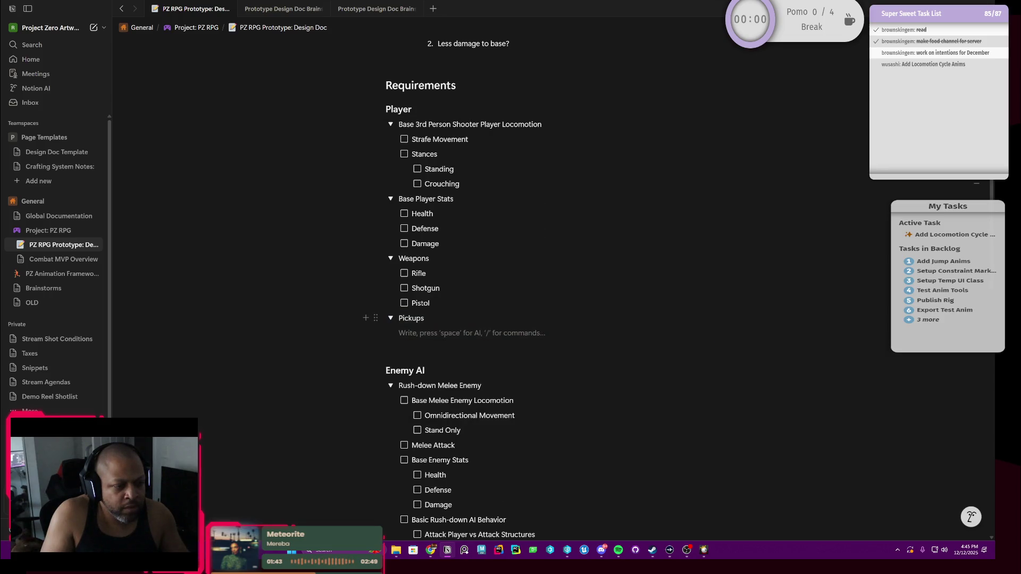
click(375, 318)
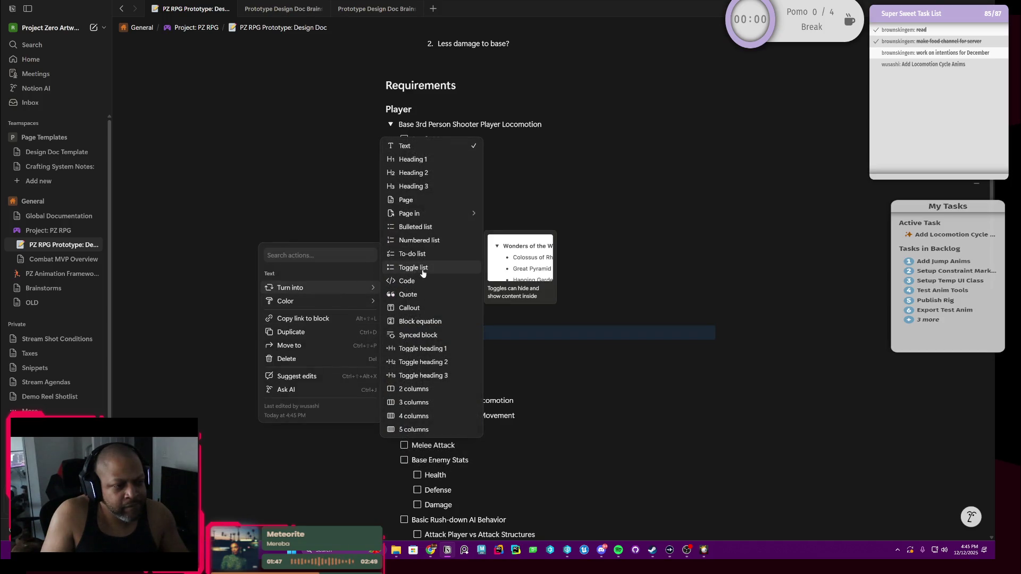
mouse_move(317, 288)
click(412, 254)
key(Escape)
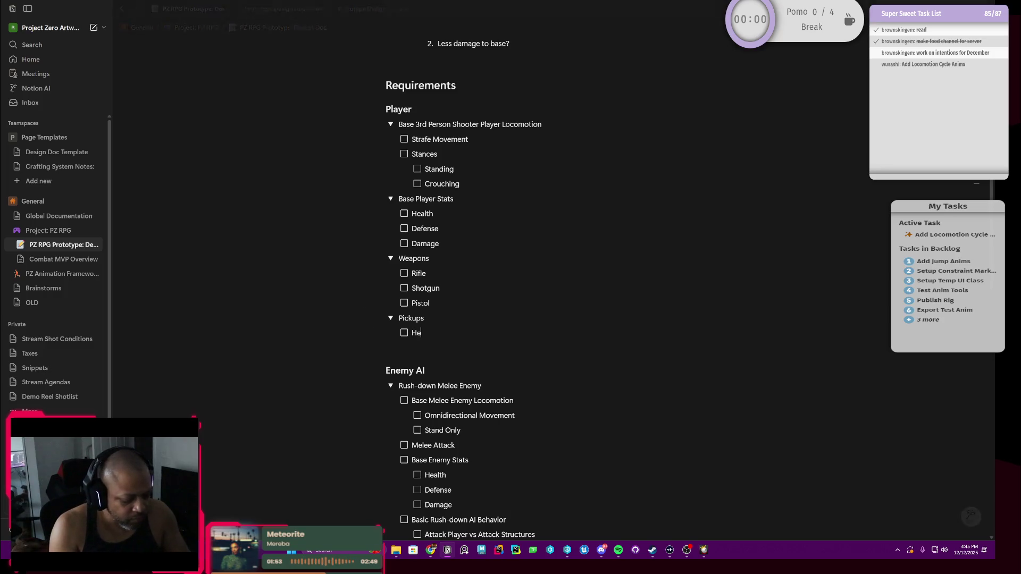
text(Health)
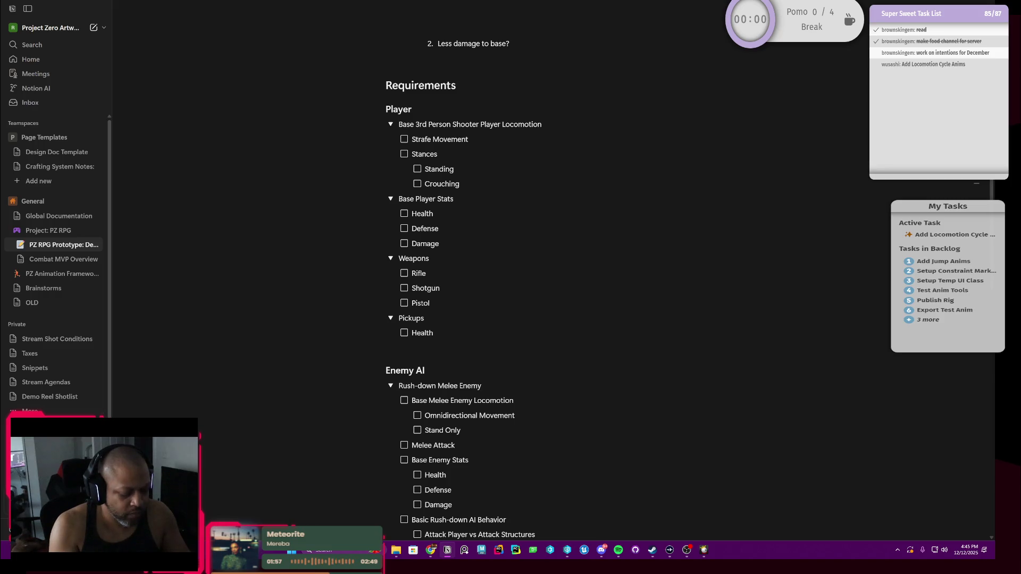
text( It)
key(BackSpace)
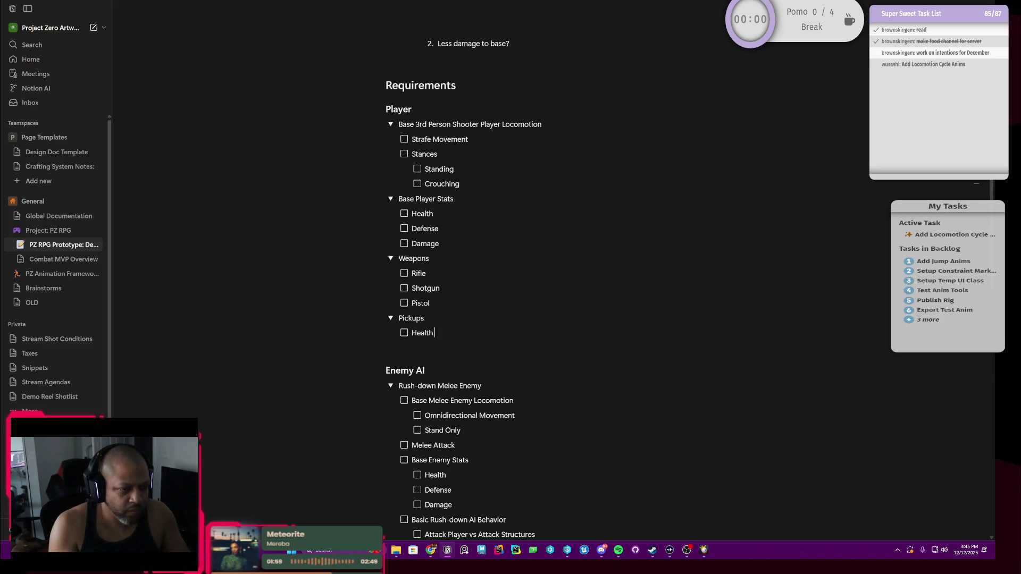
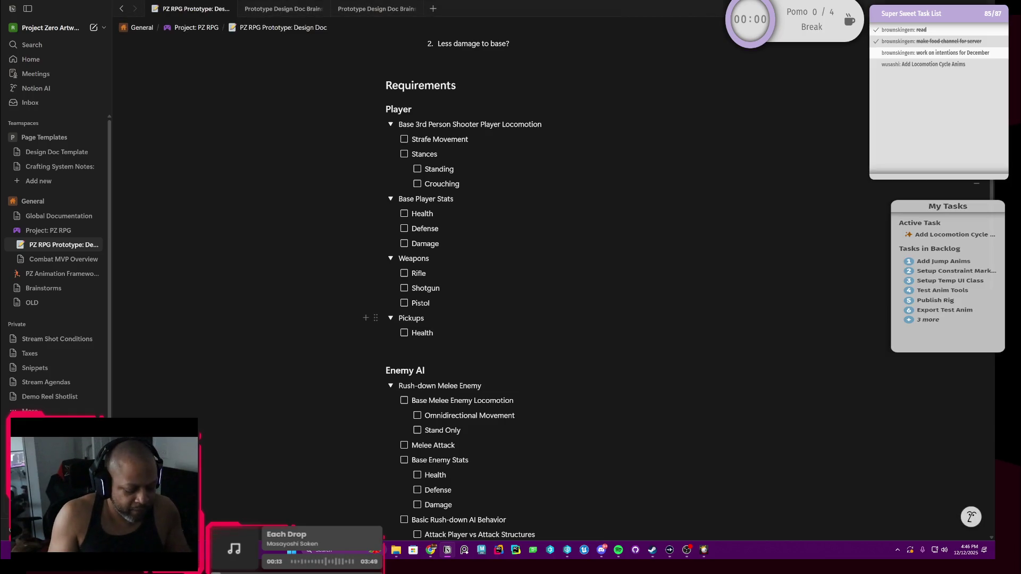
Add Temp Damage and Temp Defense to-dos after Health, ending with an empty line at Pickups level.
click(447, 332)
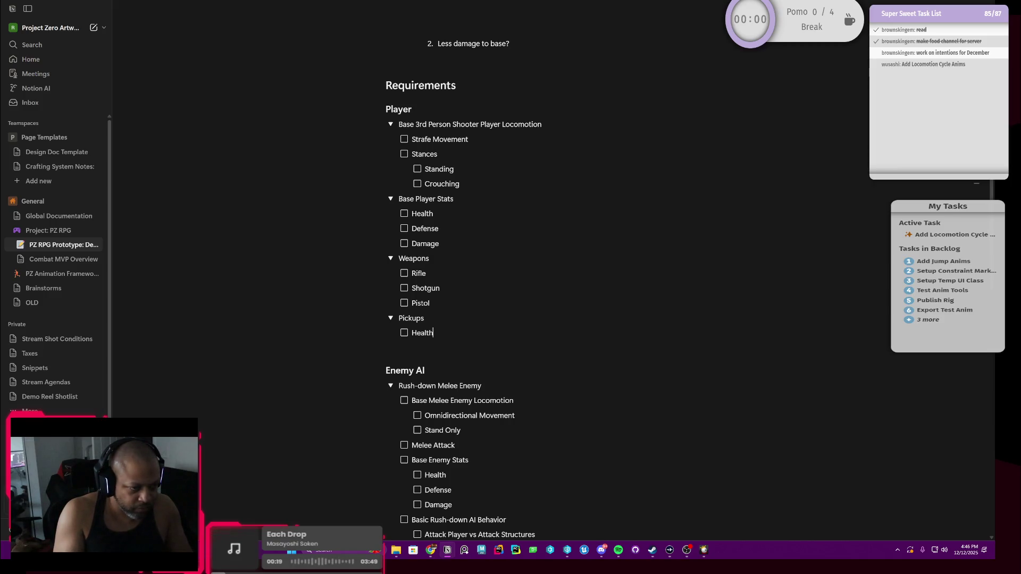
key(Return)
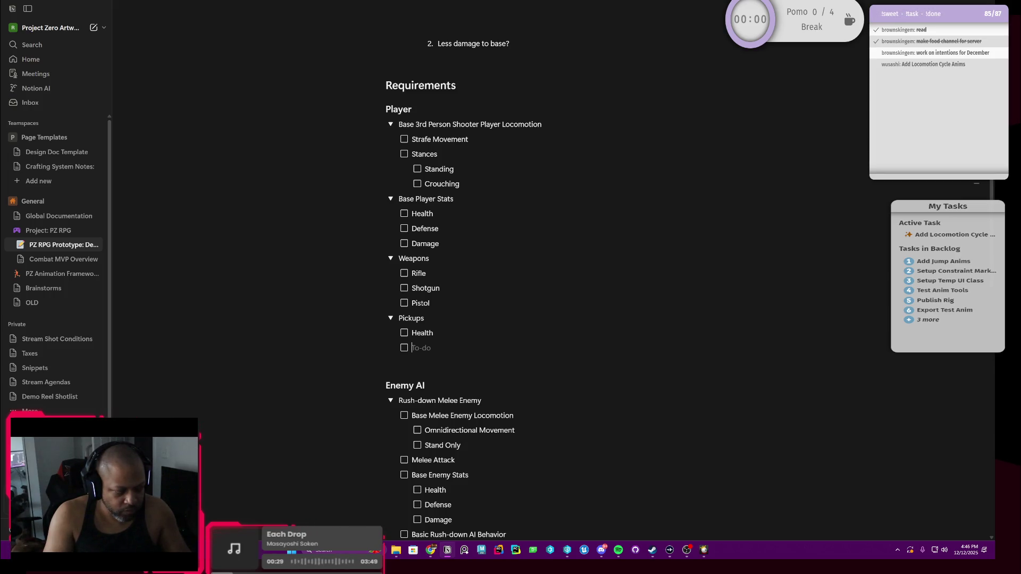
text(Temp)
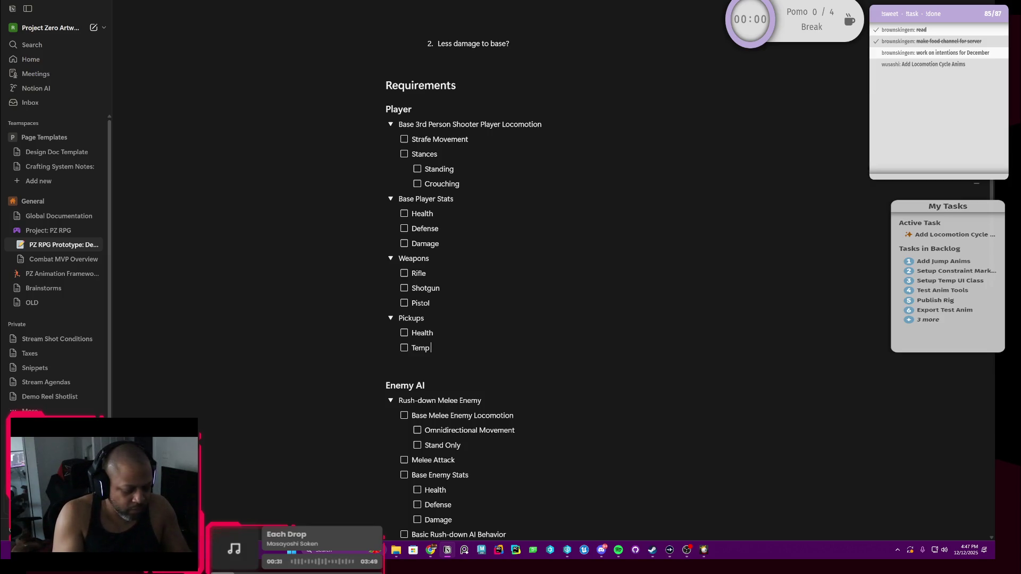
text( Damage)
key(Return)
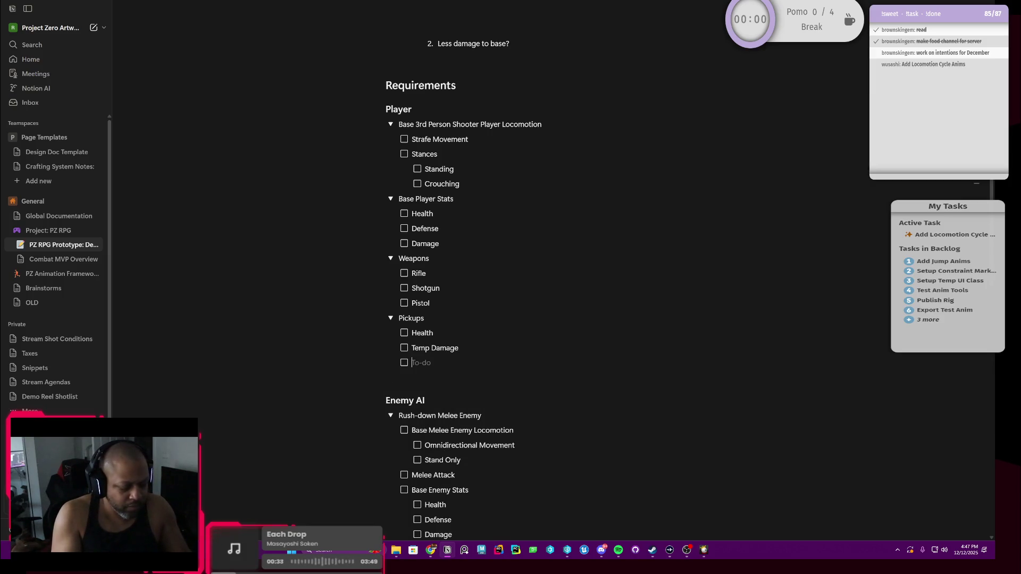
text(Temp)
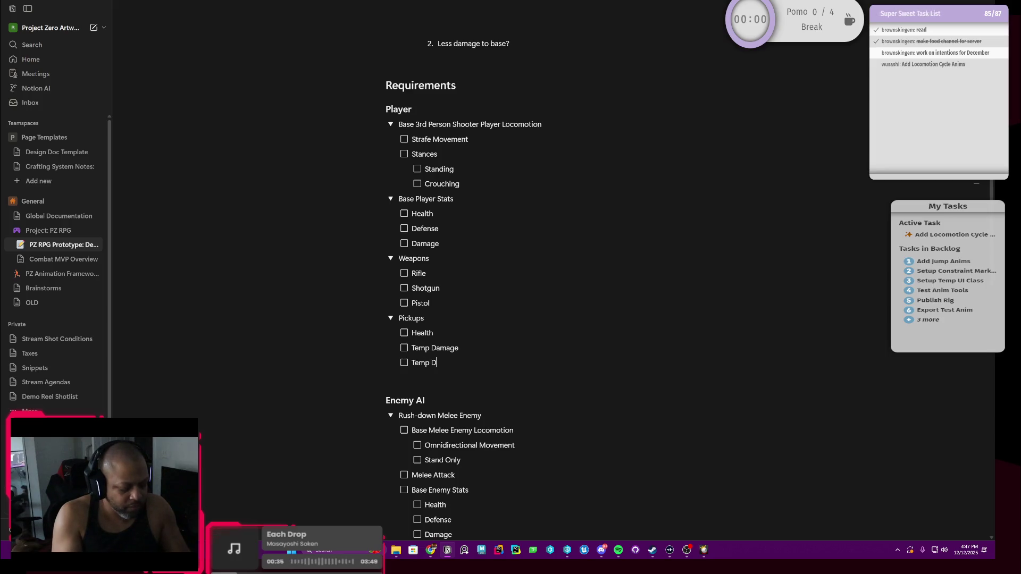
text( Defense)
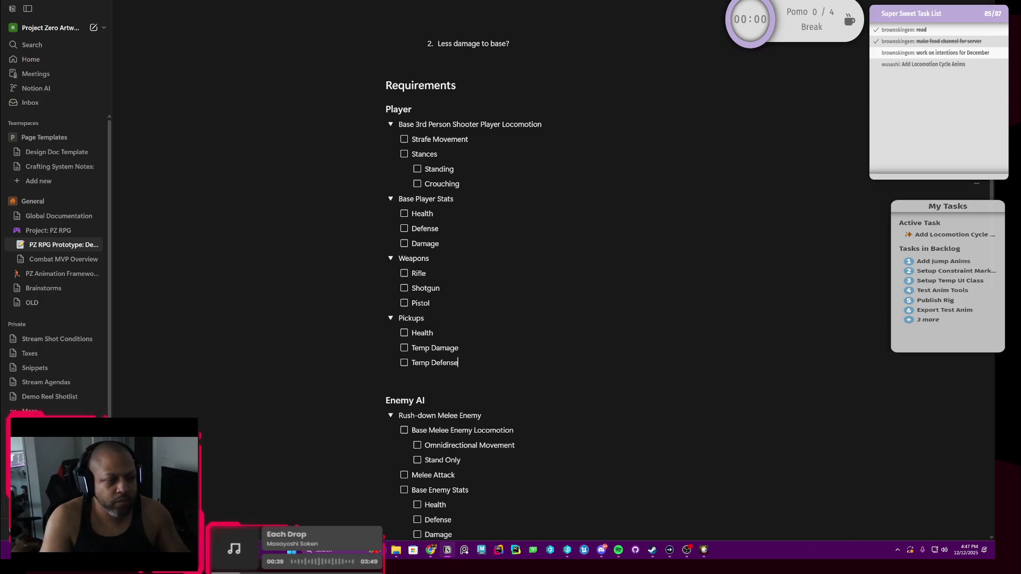
key(Return)
key(Return)
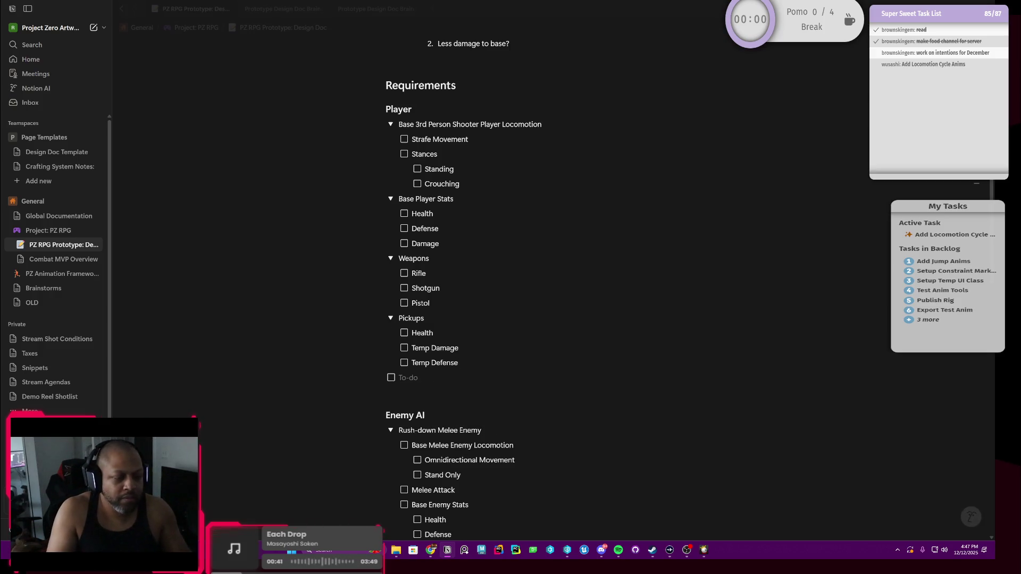
Turn the empty block into an Items toggle and start its first entry.
click(375, 377)
mouse_move(303, 333)
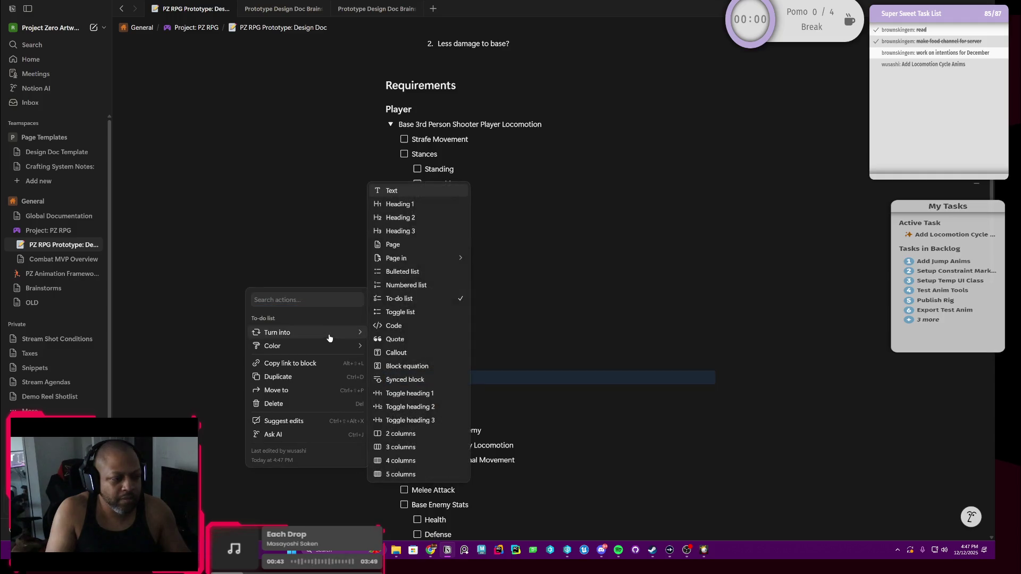
click(413, 313)
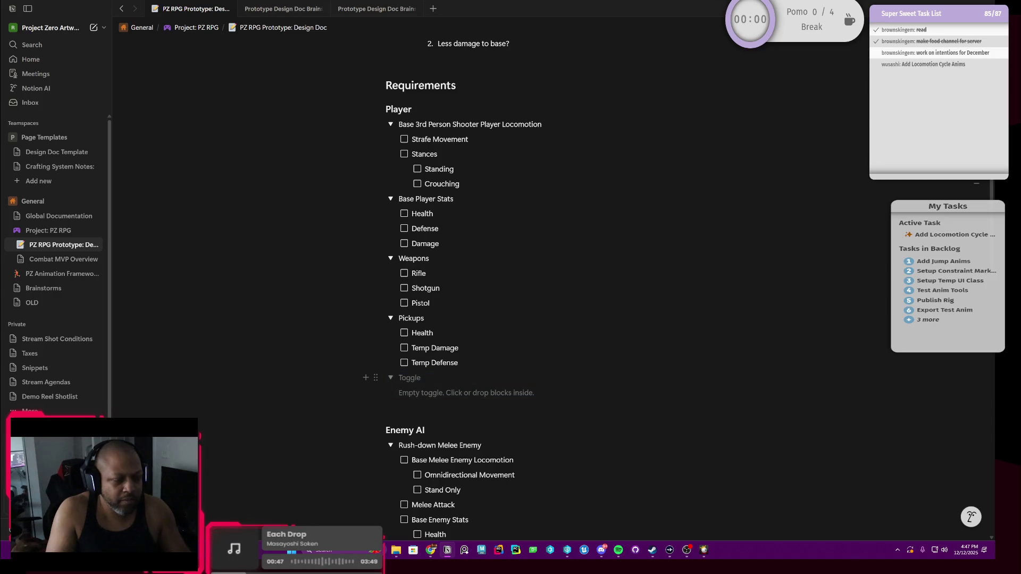
text(Items)
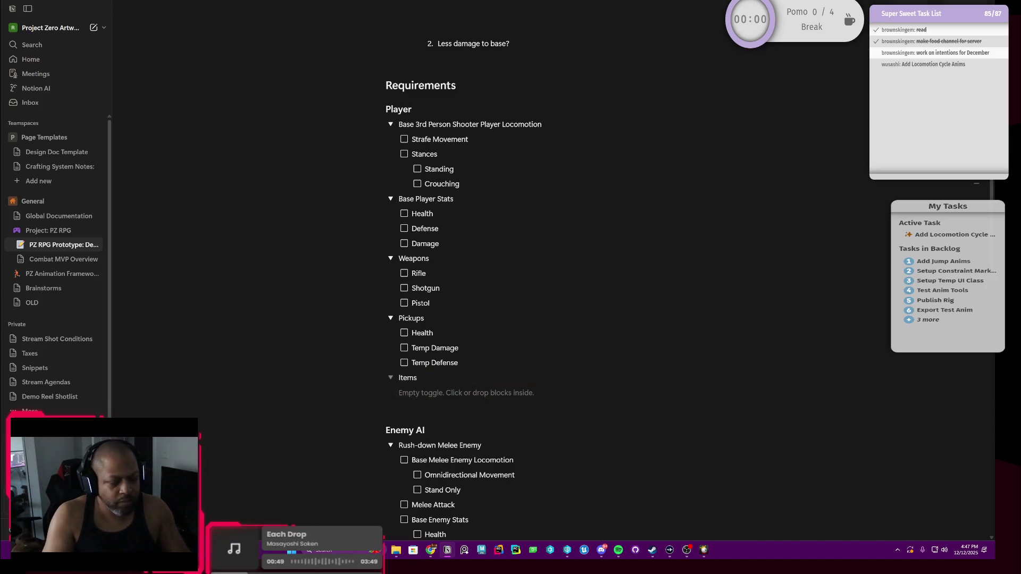
key(Return)
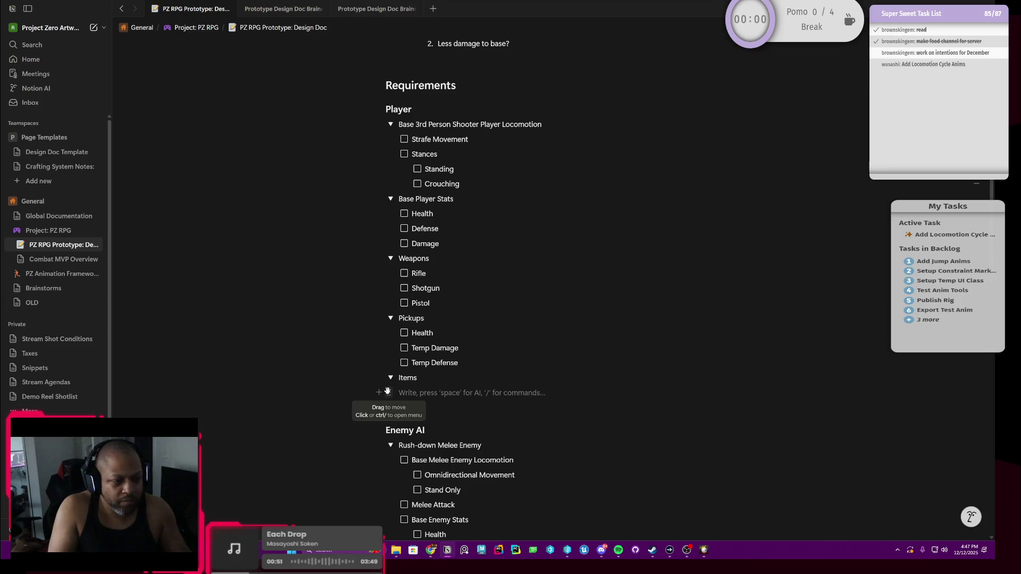
Make the entry inside Items a to-do named Health Packs.
click(388, 392)
mouse_move(290, 347)
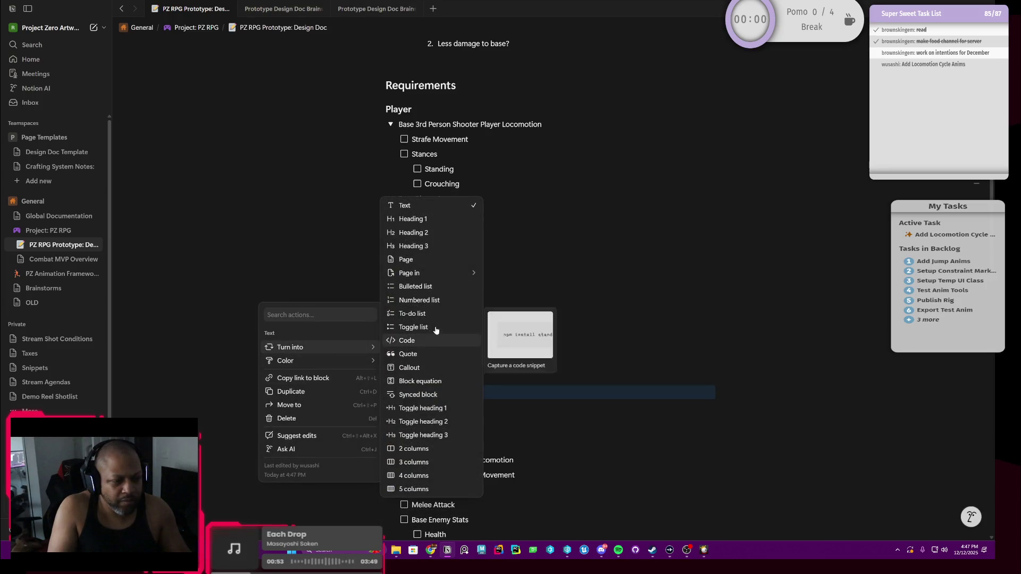
click(437, 315)
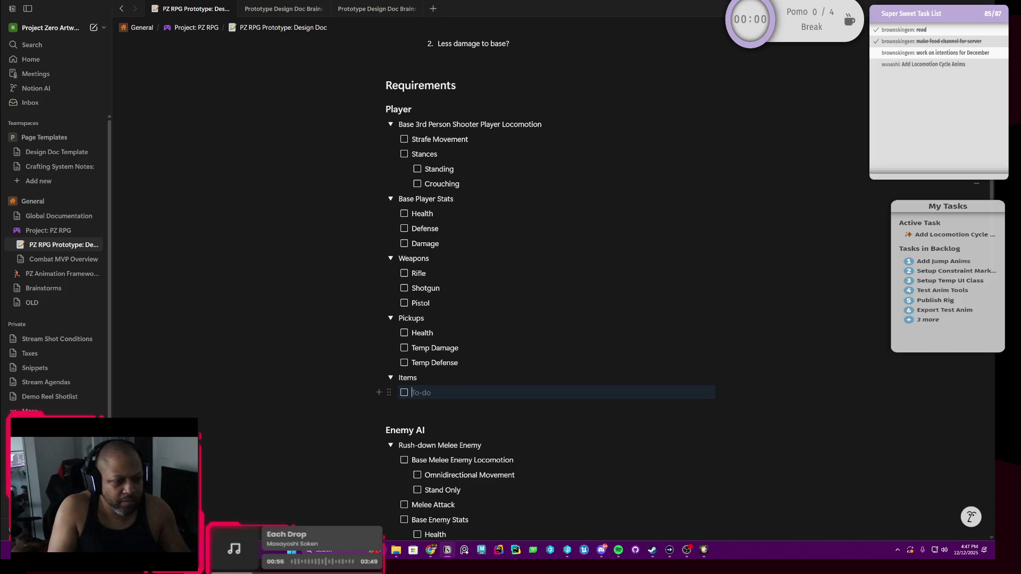
text(Health)
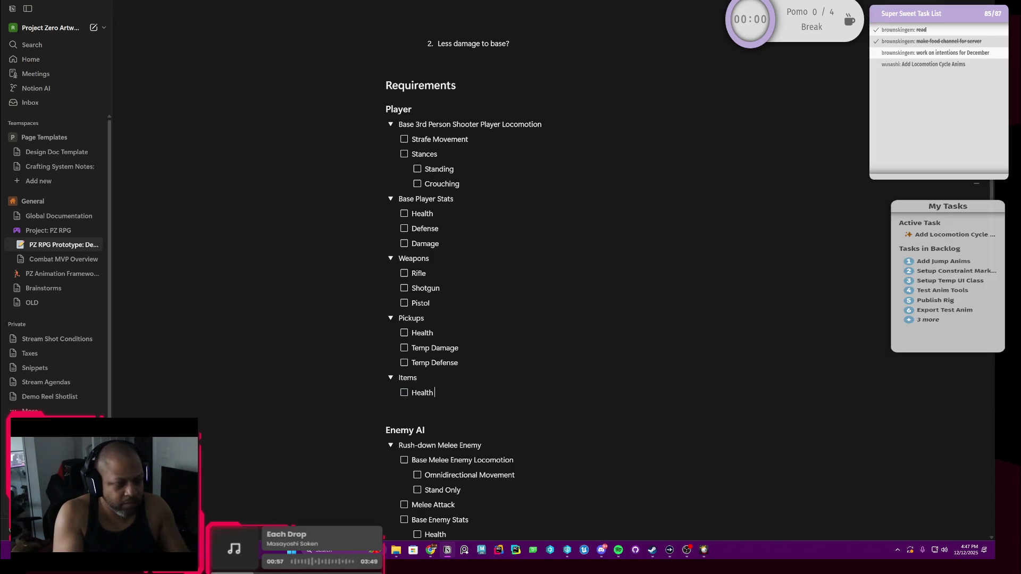
text( Pac)
key(BackSpace)
text(ck)
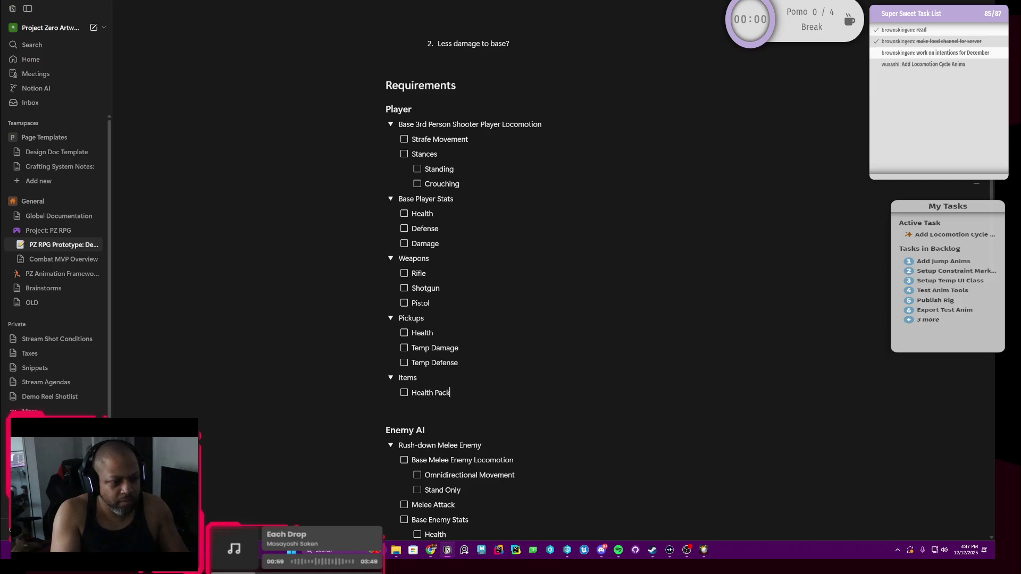
text(s)
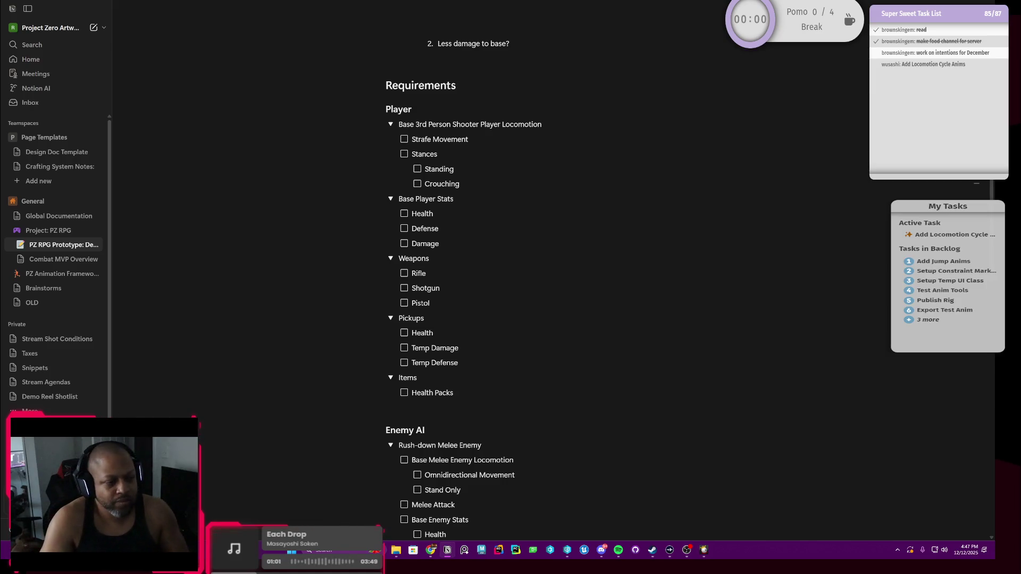
scroll(470, 291, up, 1)
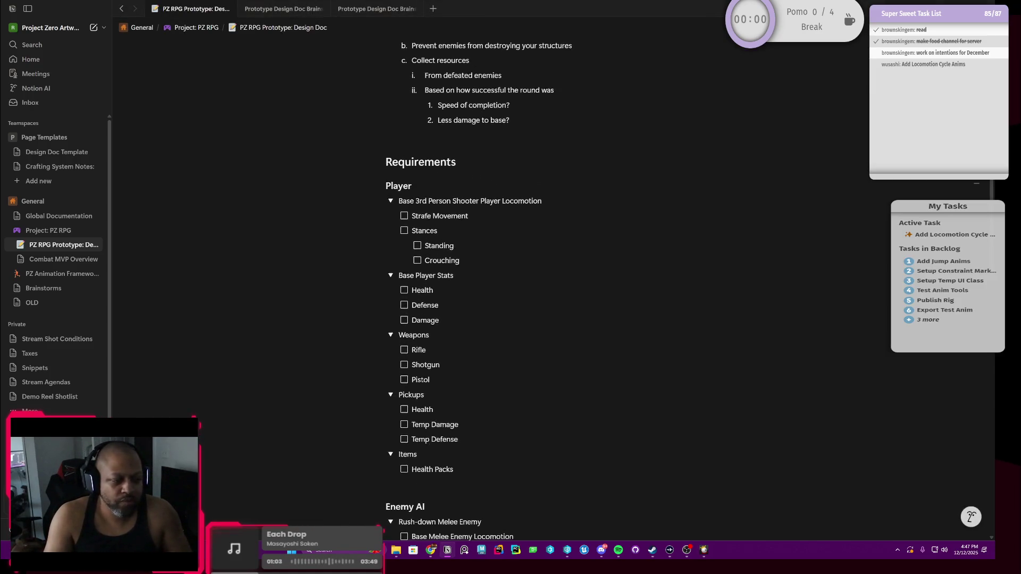
scroll(470, 292, down, 1)
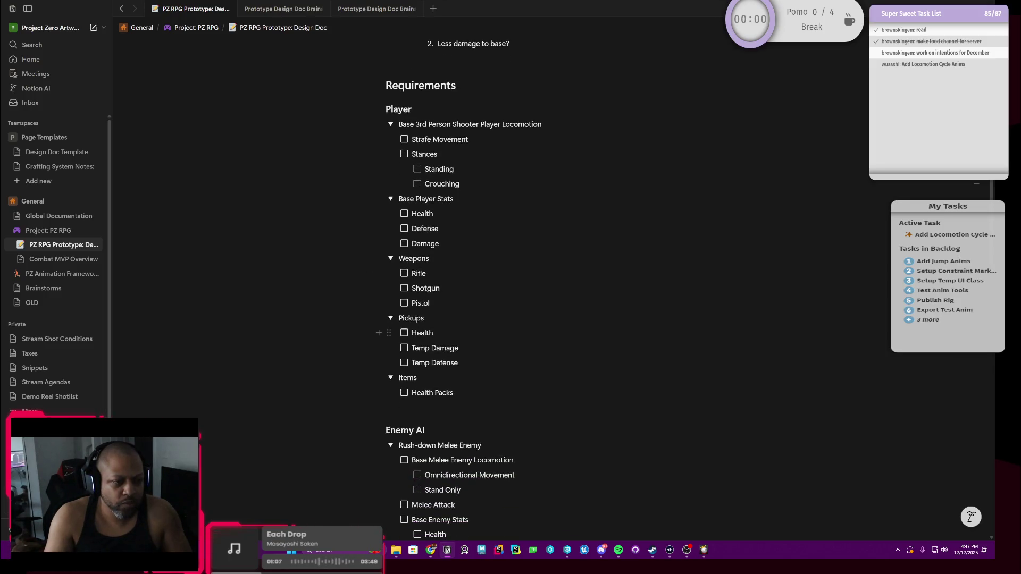
scroll(470, 291, up, 1)
scroll(470, 292, down, 1)
scroll(470, 291, up, 1)
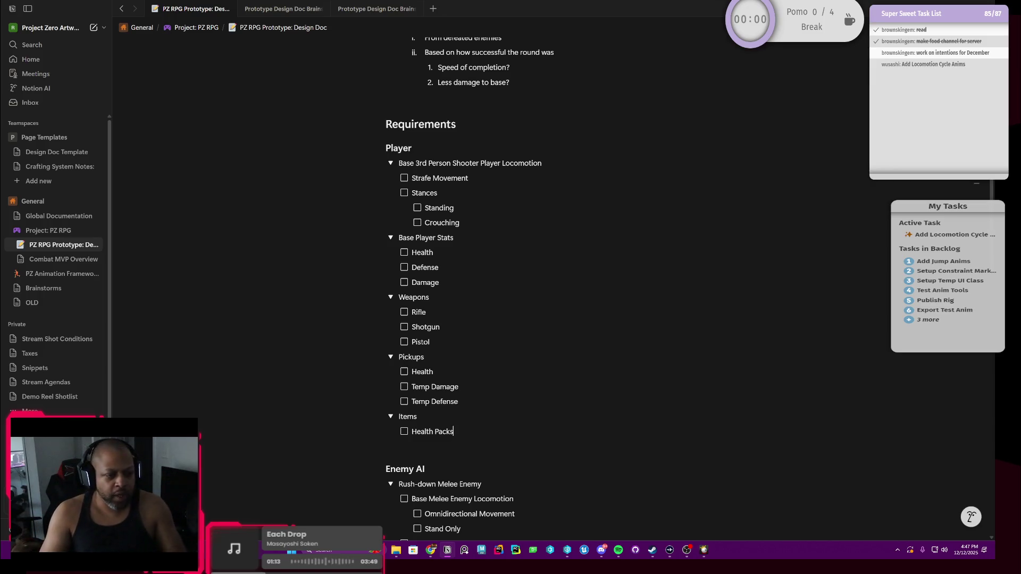
mouse_move(435, 347)
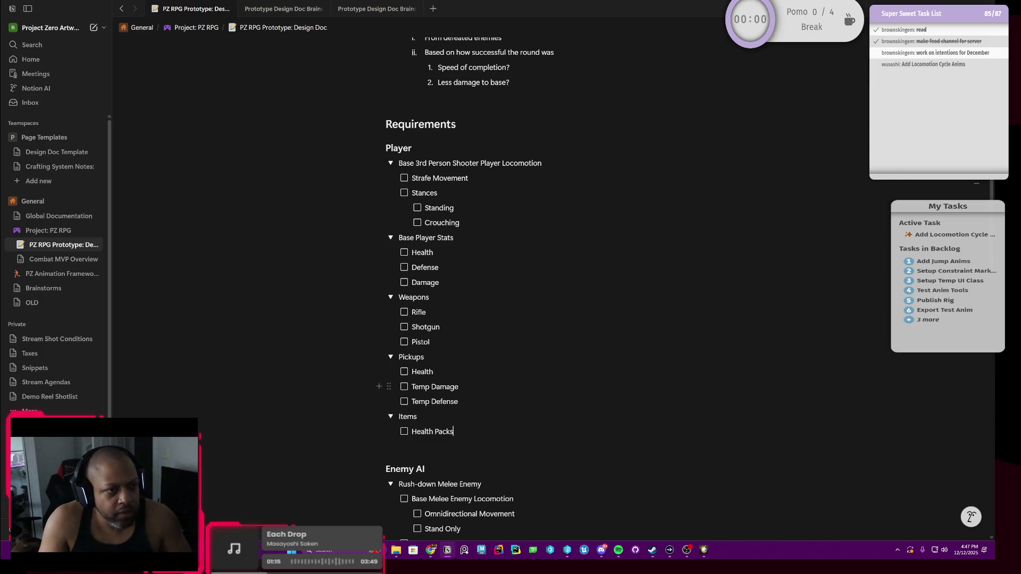
click(453, 432)
scroll(453, 432, down, 3)
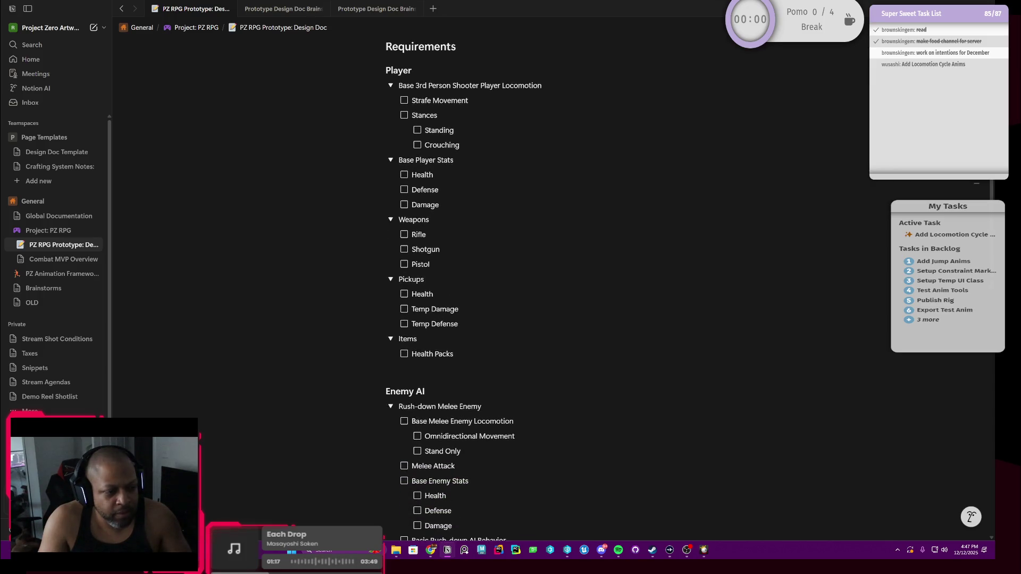
scroll(463, 355, down, 3)
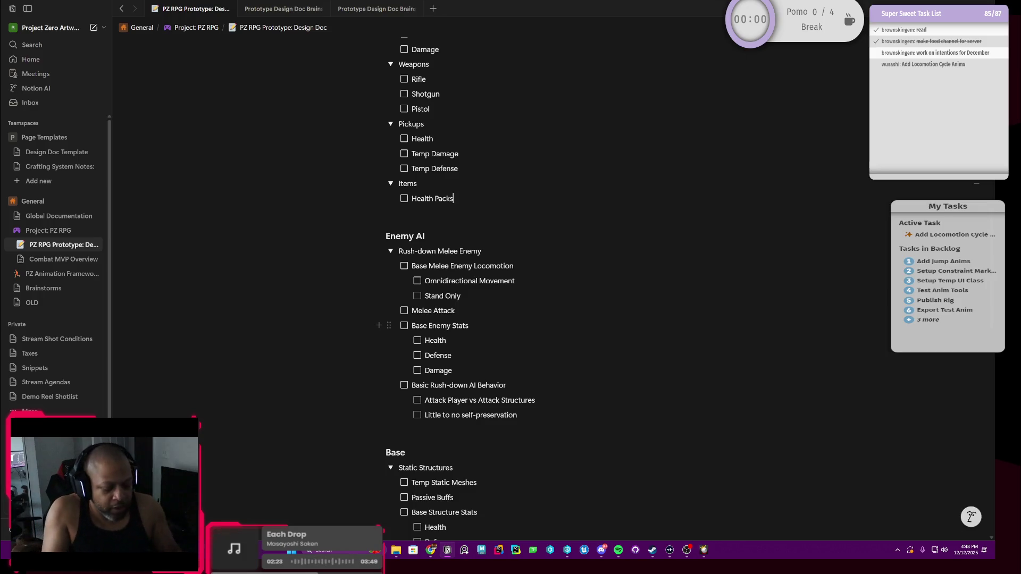
scroll(463, 287, up, 2)
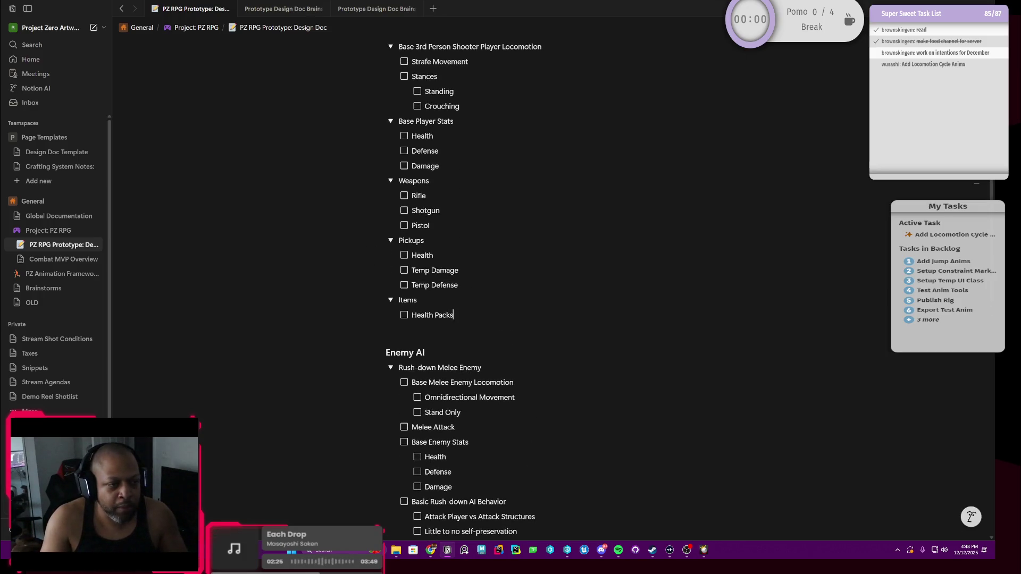
drag(461, 285, 411, 255)
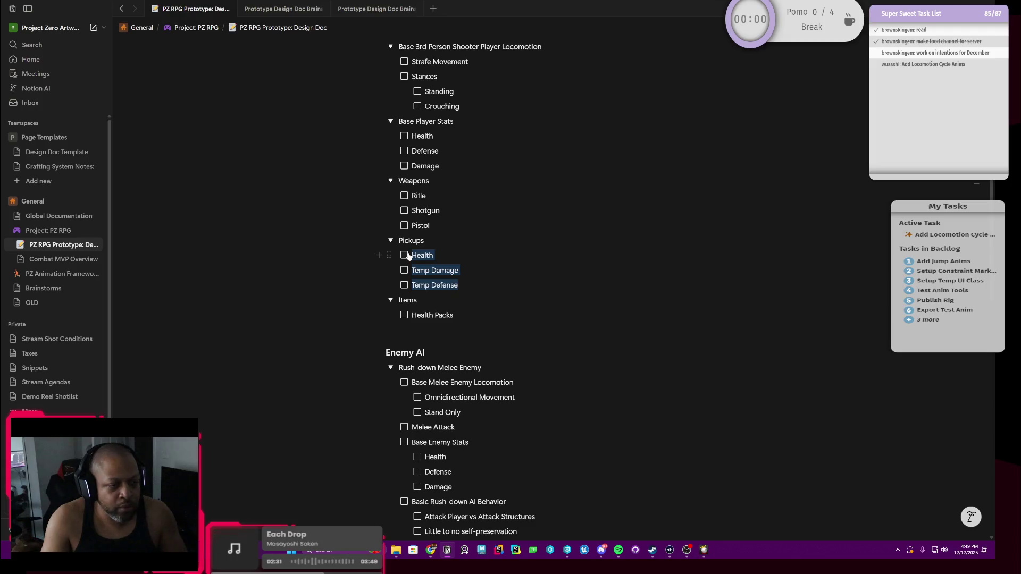
scroll(408, 255, down, 1)
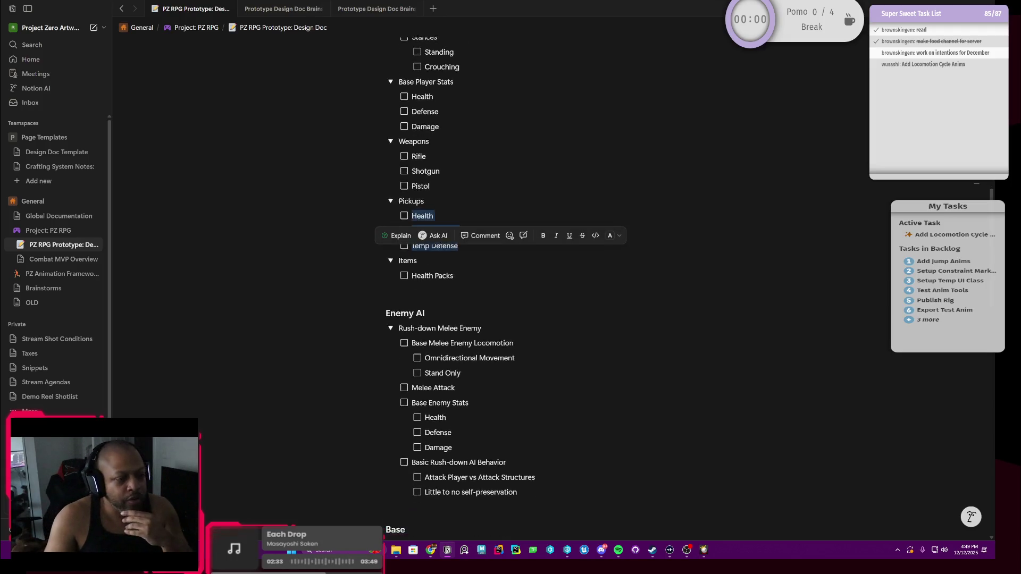
scroll(407, 256, down, 1)
click(511, 252)
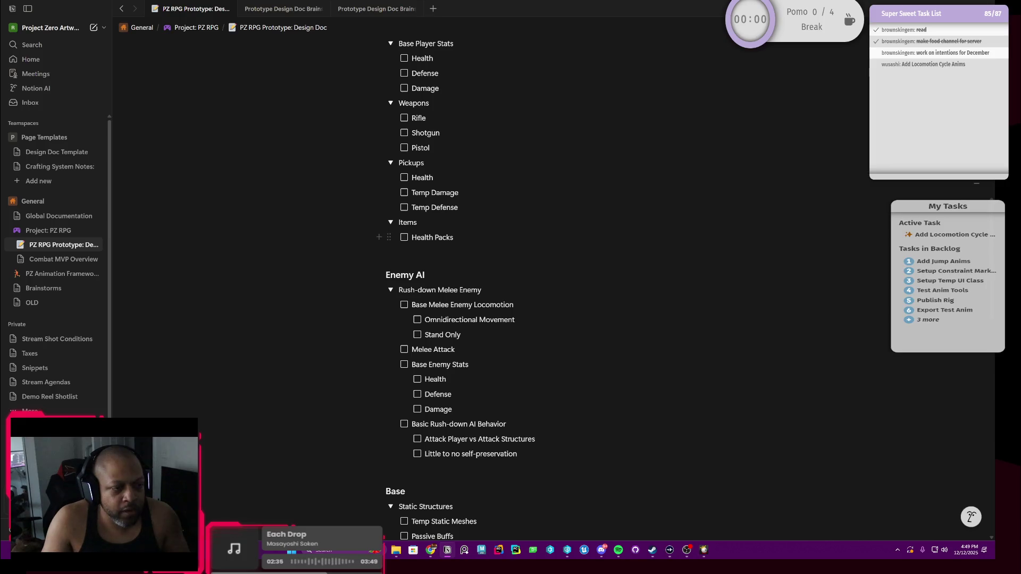
scroll(511, 251, up, 2)
scroll(510, 252, up, 2)
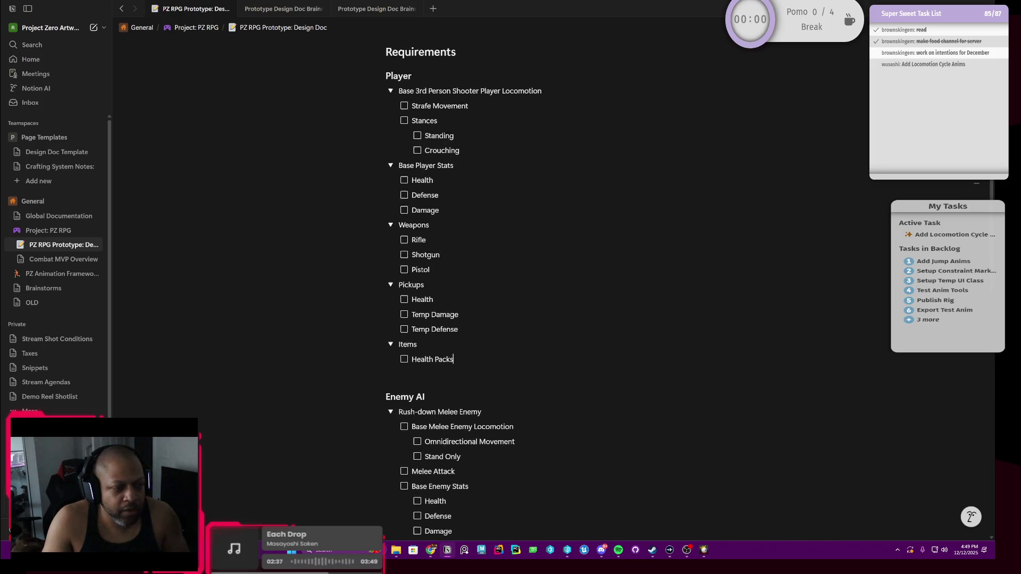
scroll(480, 287, up, 2)
scroll(479, 287, up, 1)
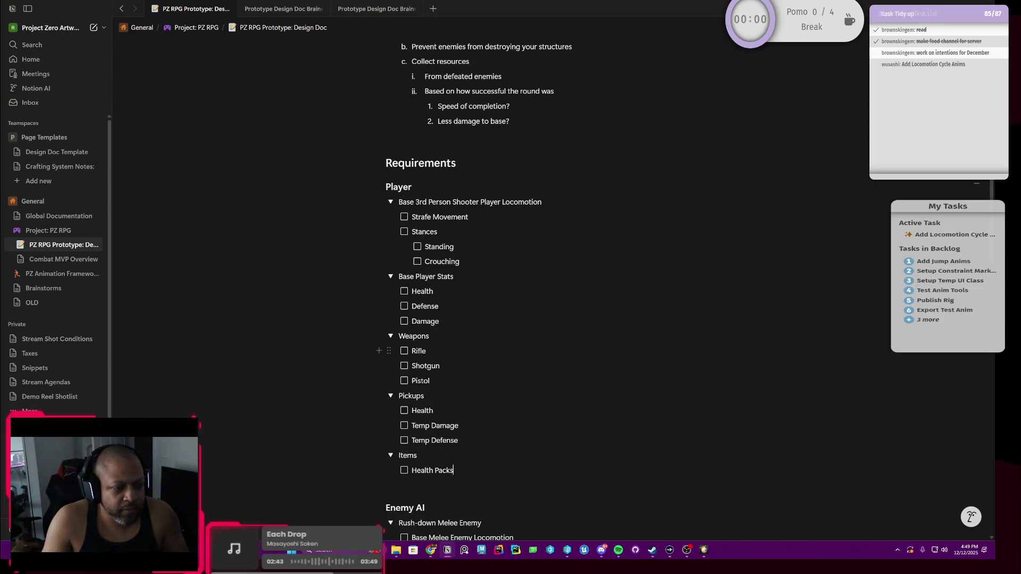
scroll(480, 292, down, 1)
scroll(479, 292, down, 1)
scroll(462, 293, down, 1)
scroll(463, 293, down, 1)
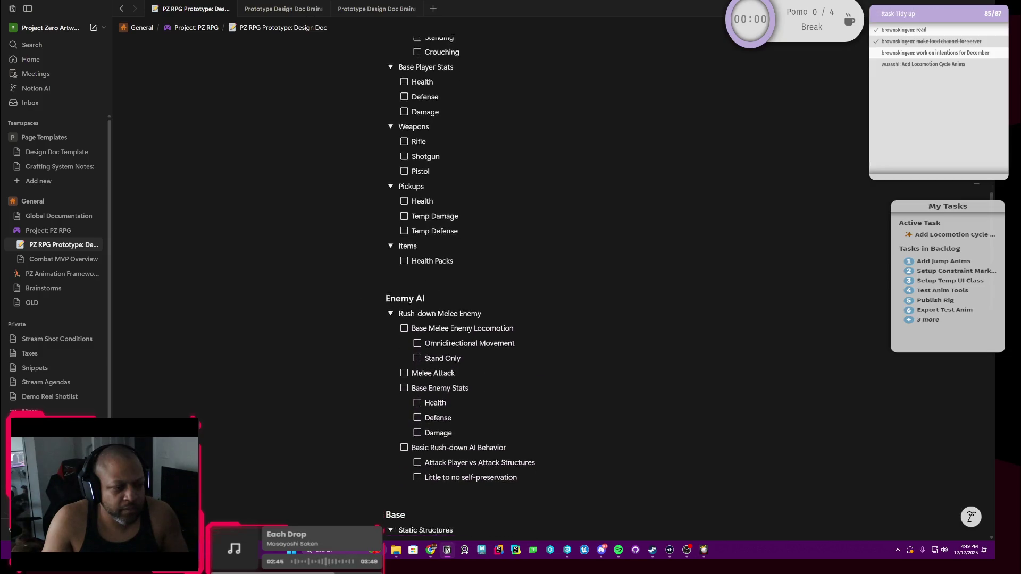
scroll(463, 293, down, 2)
scroll(463, 288, up, 3)
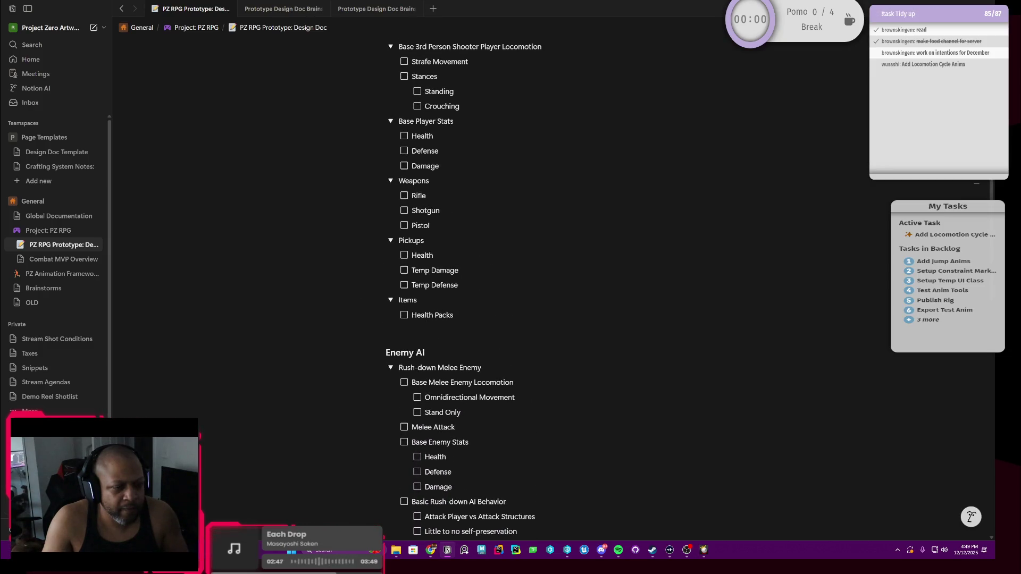
scroll(454, 315, down, 1)
scroll(454, 315, up, 2)
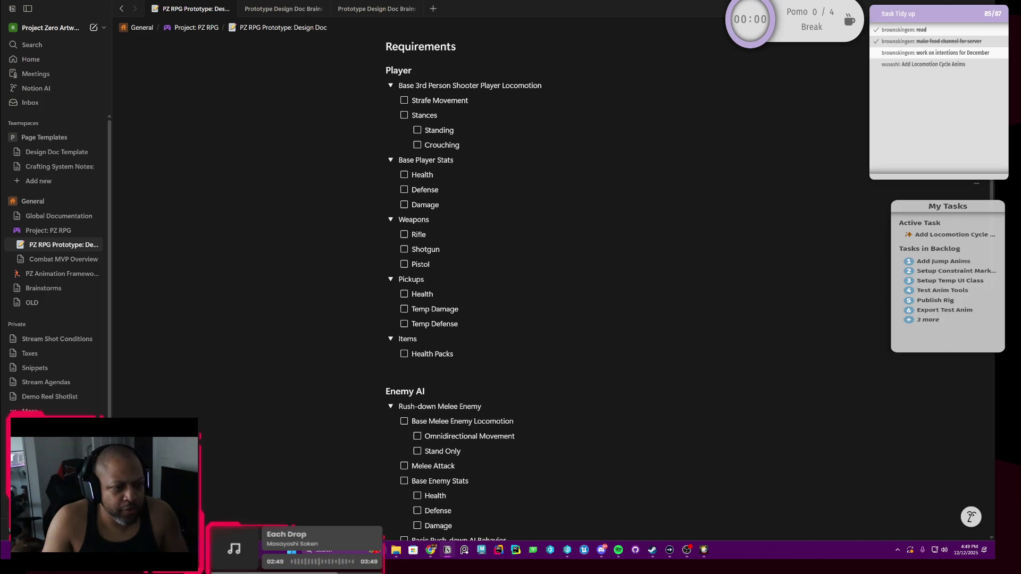
drag(431, 264, 416, 234)
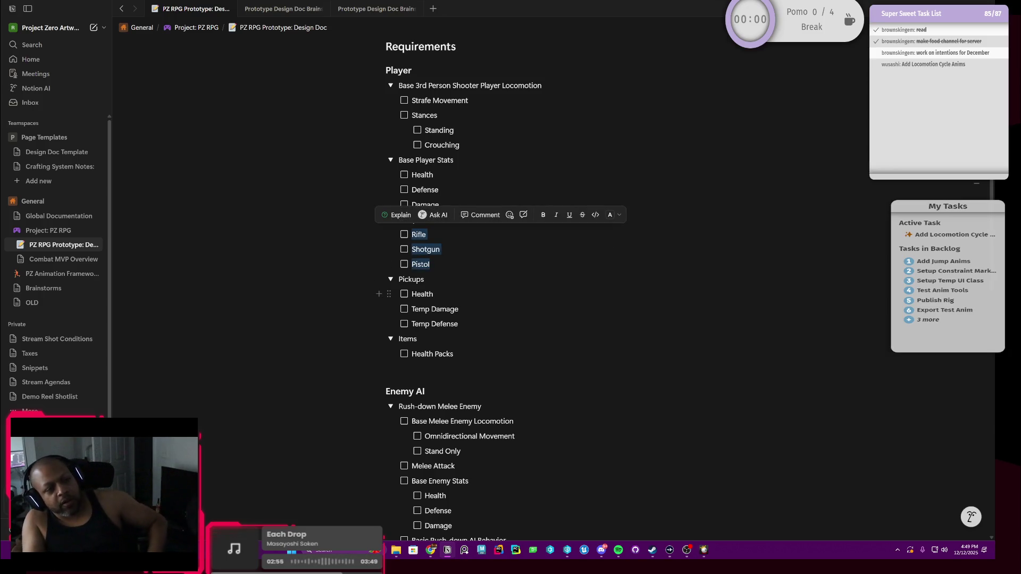
click(434, 294)
scroll(479, 288, up, 2)
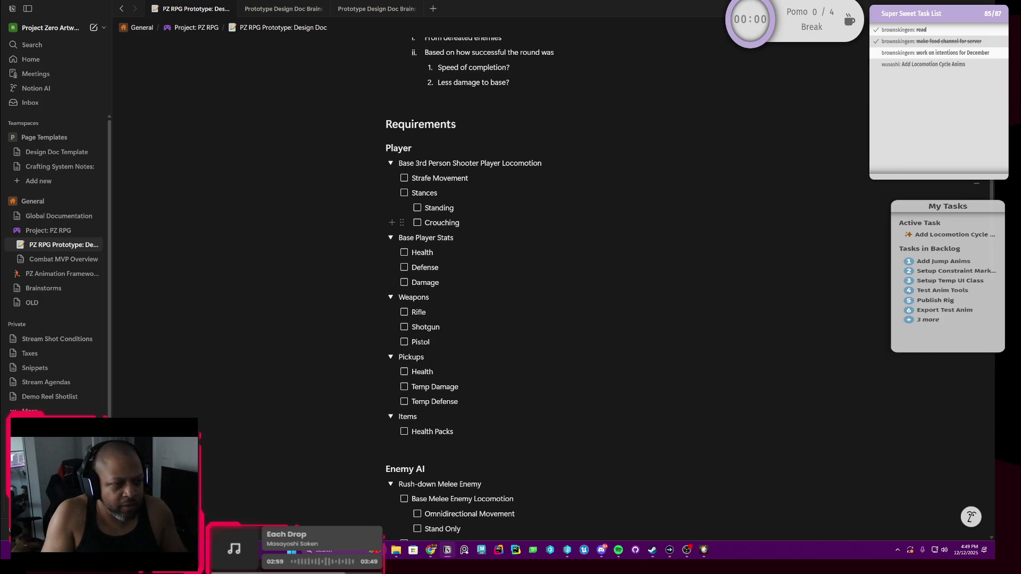
Add 3rd Person Camera Pass below Crouching with a nested Default Camera Position to-do.
click(467, 222)
key(Return)
key(Return)
text(3rd Pe)
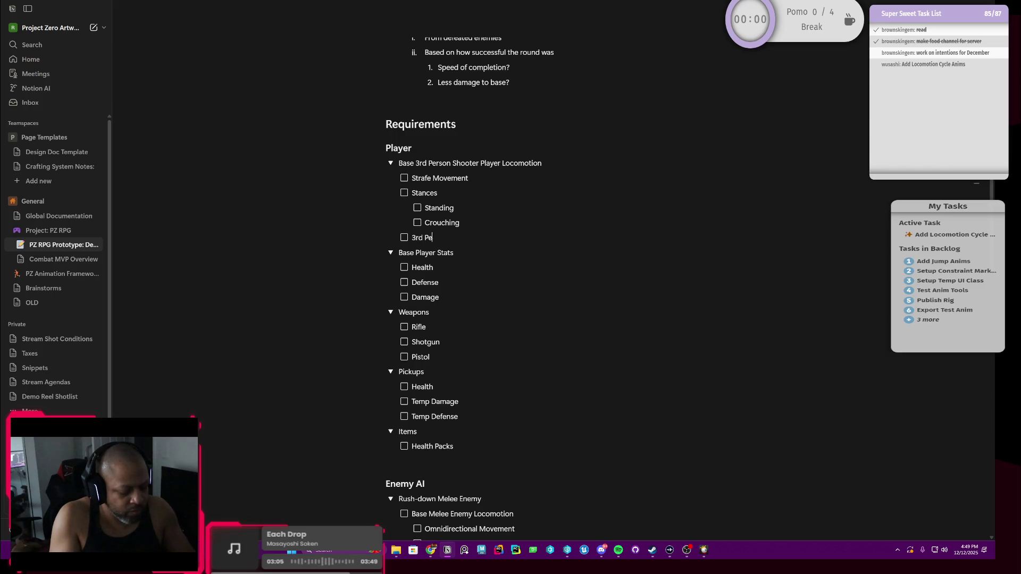
text(rson Camera)
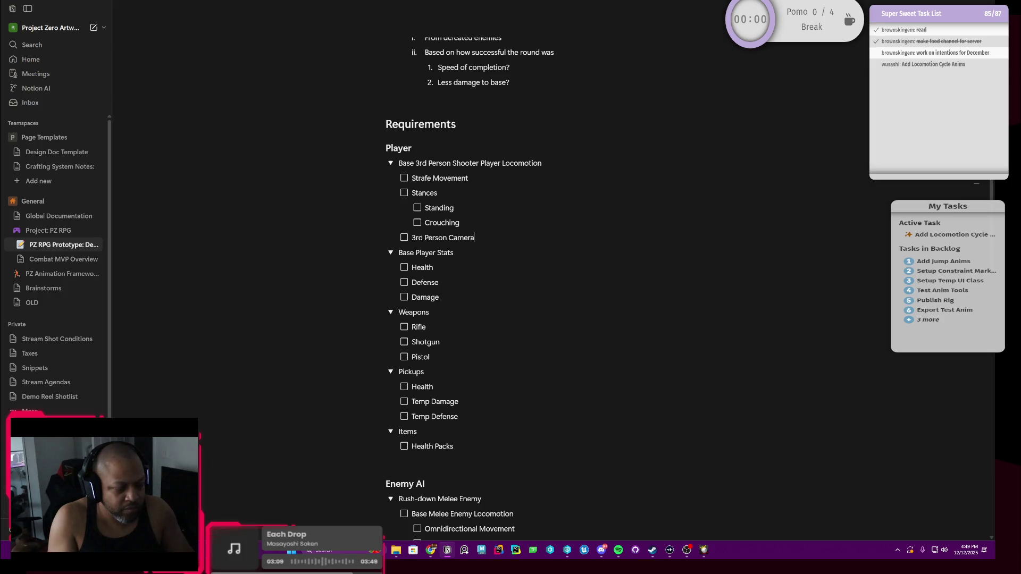
text( Pass)
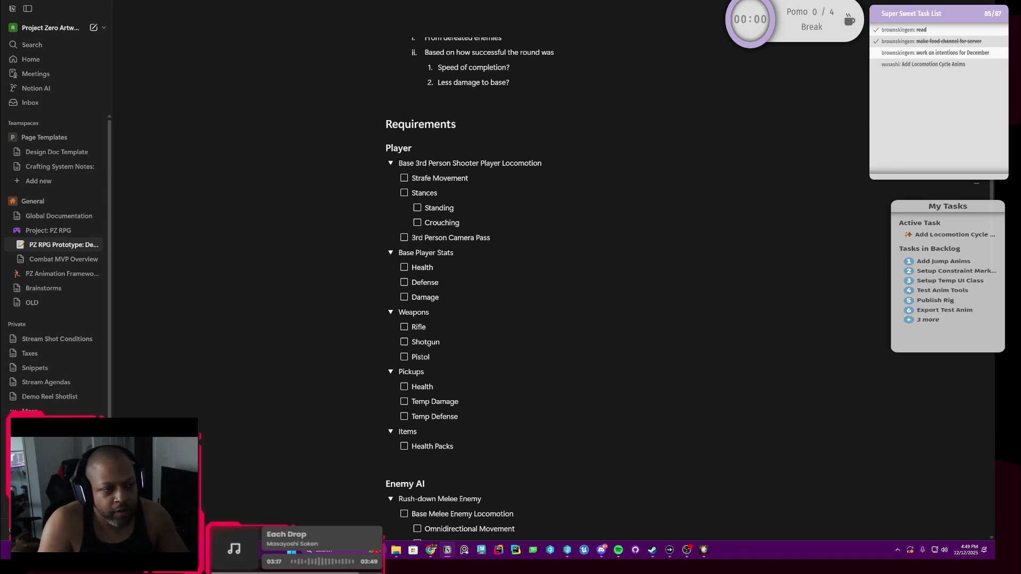
key(Return)
key(Tab)
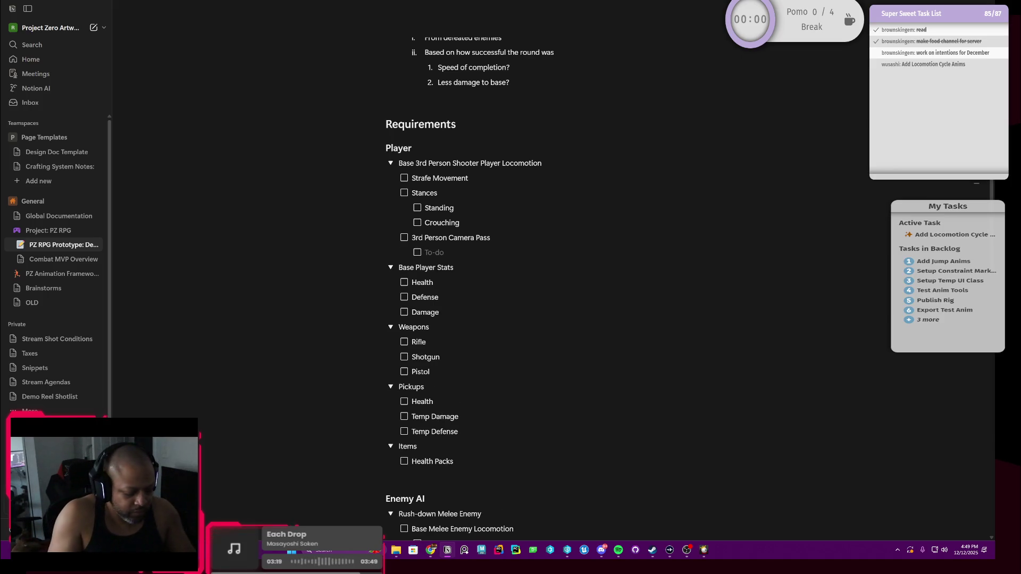
text(Defau)
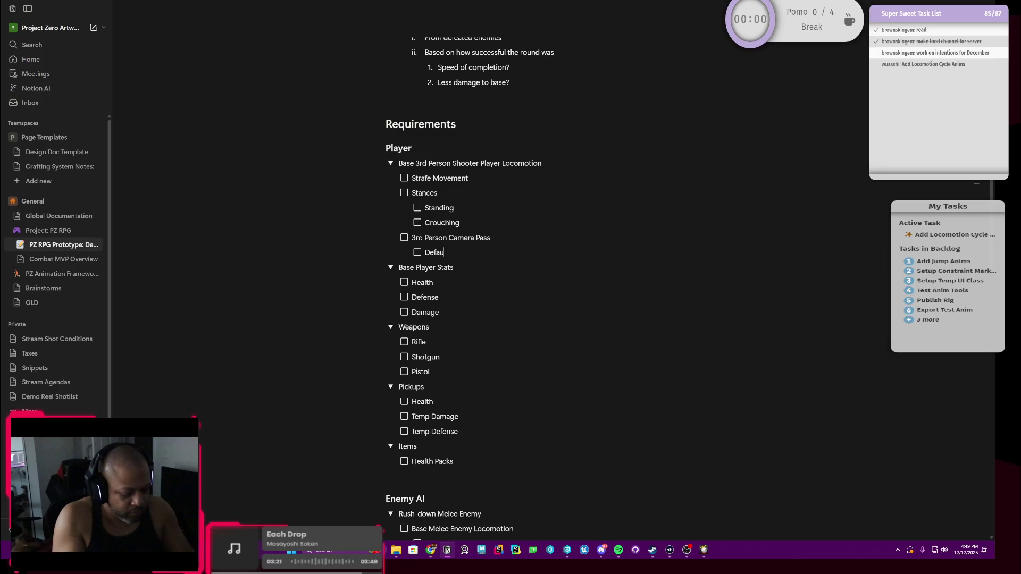
text(lt Camera Pos)
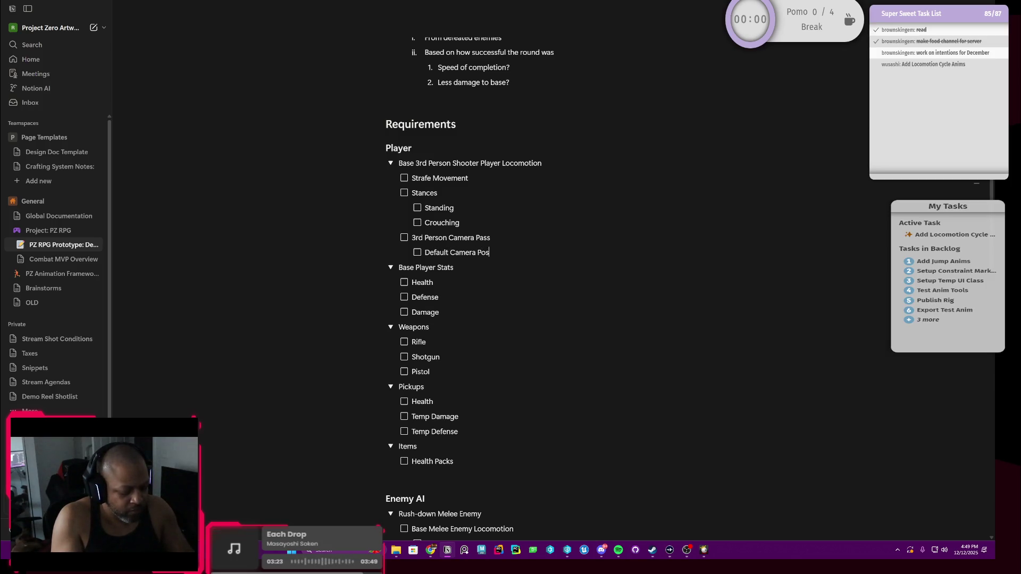
text(ition)
key(Return)
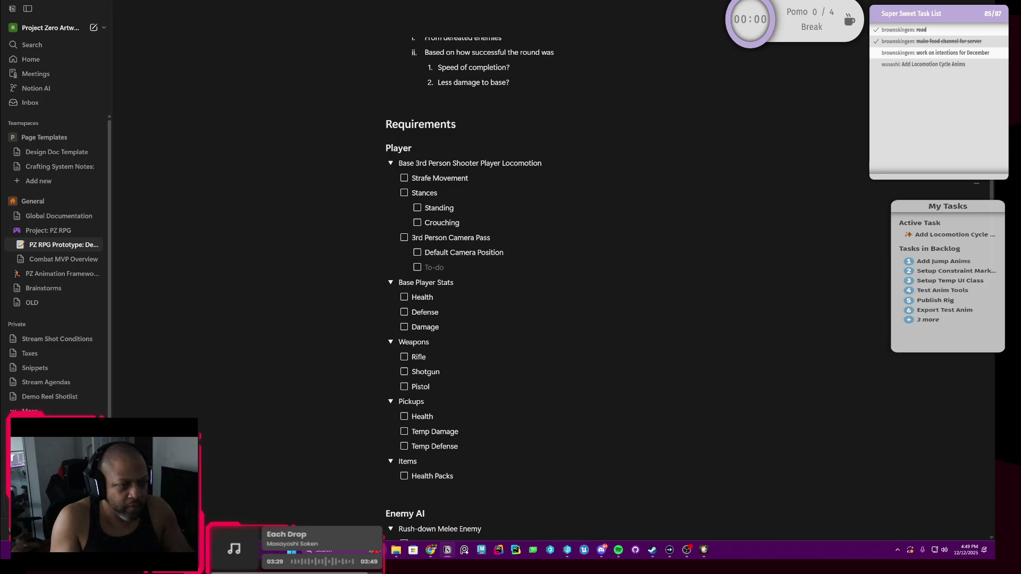
key(shift+Tab)
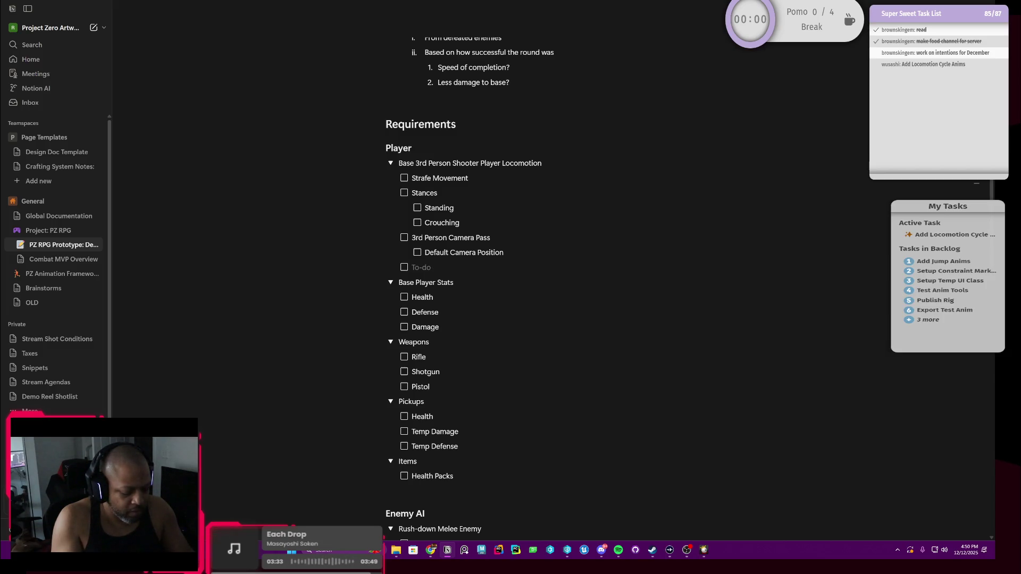
text(Player)
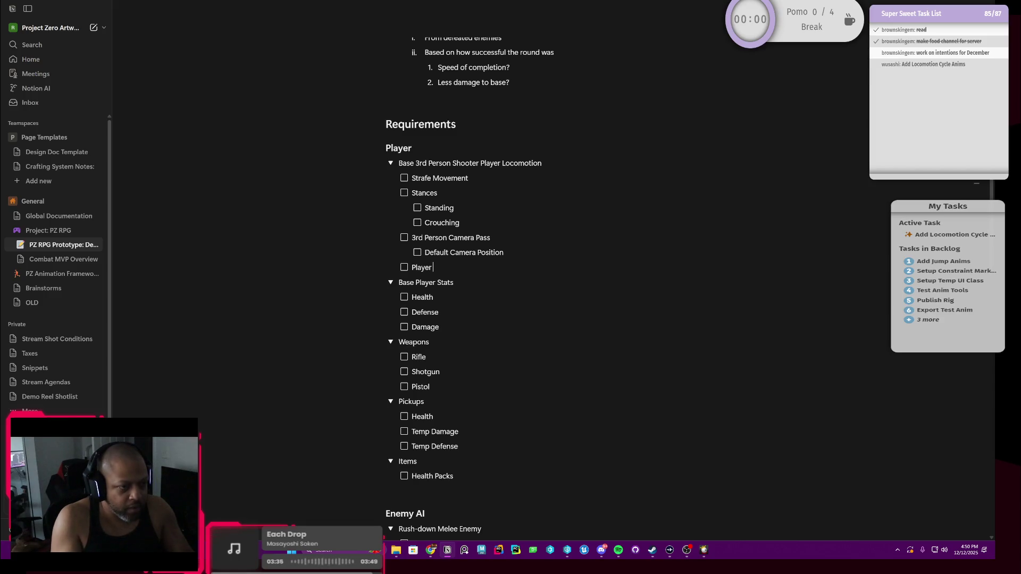
text( HUD)
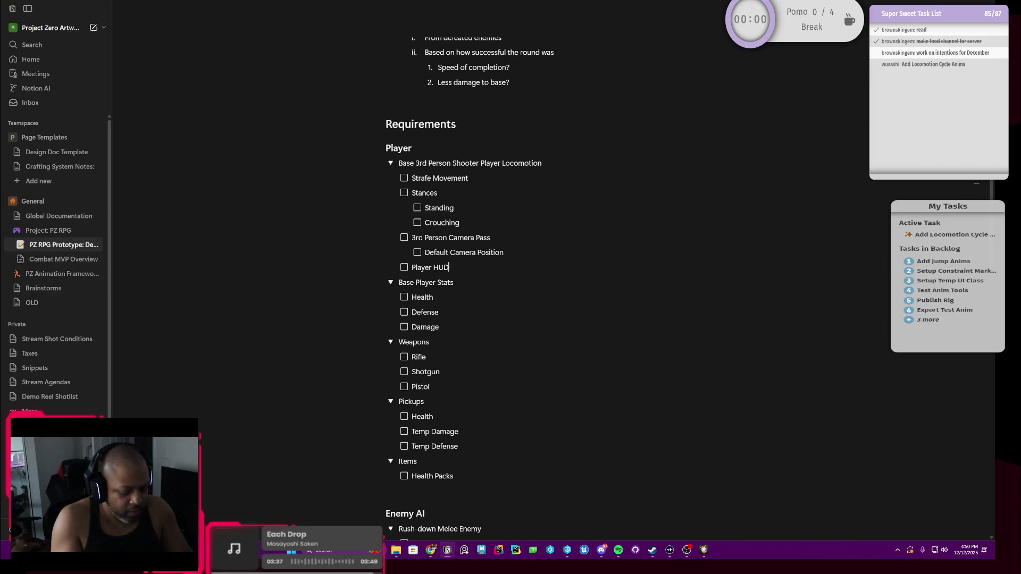
text(/UI)
Add Player HUD/UI with a nested sub-item, clearing its mistyped Inventory/Pract text.
key(Return)
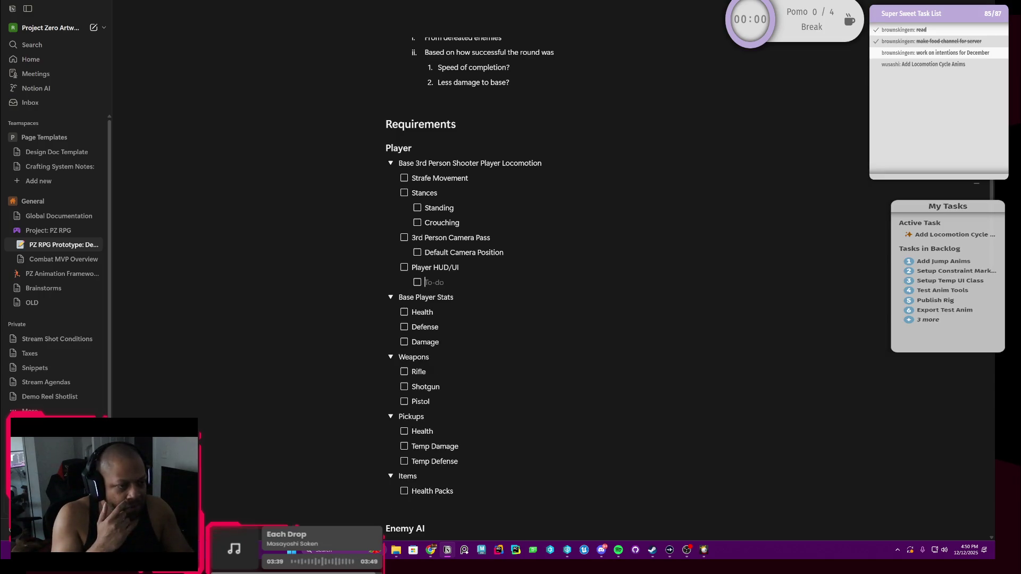
key(Tab)
text(Inv)
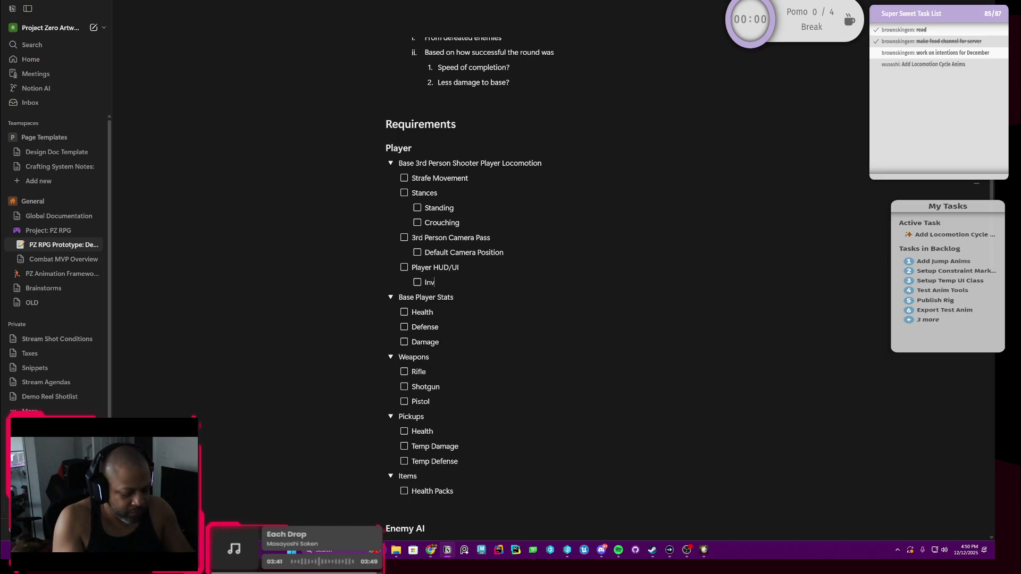
text(entory)
key(BackSpace)
key(BackSpace)
key(BackSpace)
key(BackSpace)
key(BackSpace)
key(BackSpace)
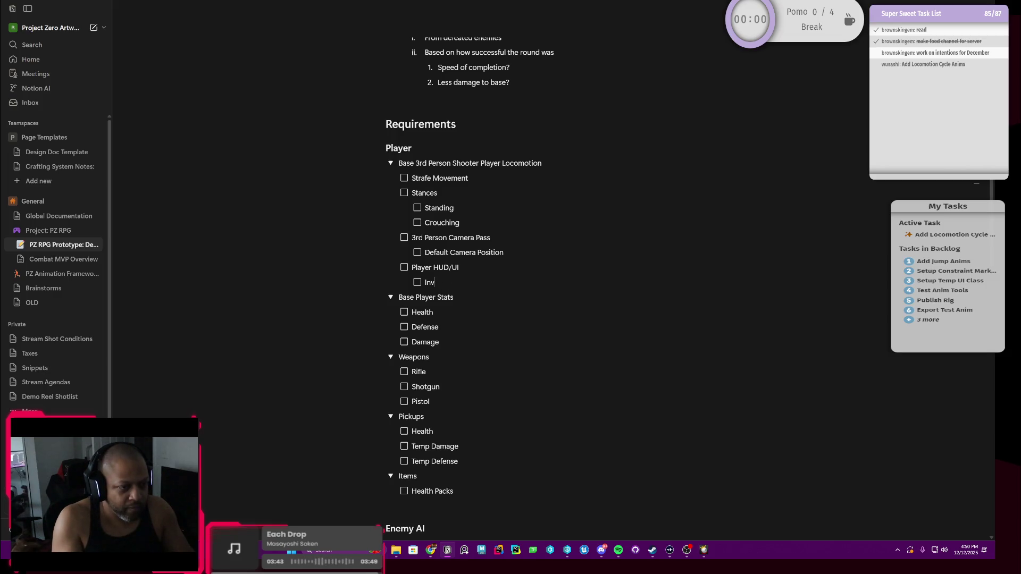
key(BackSpace)
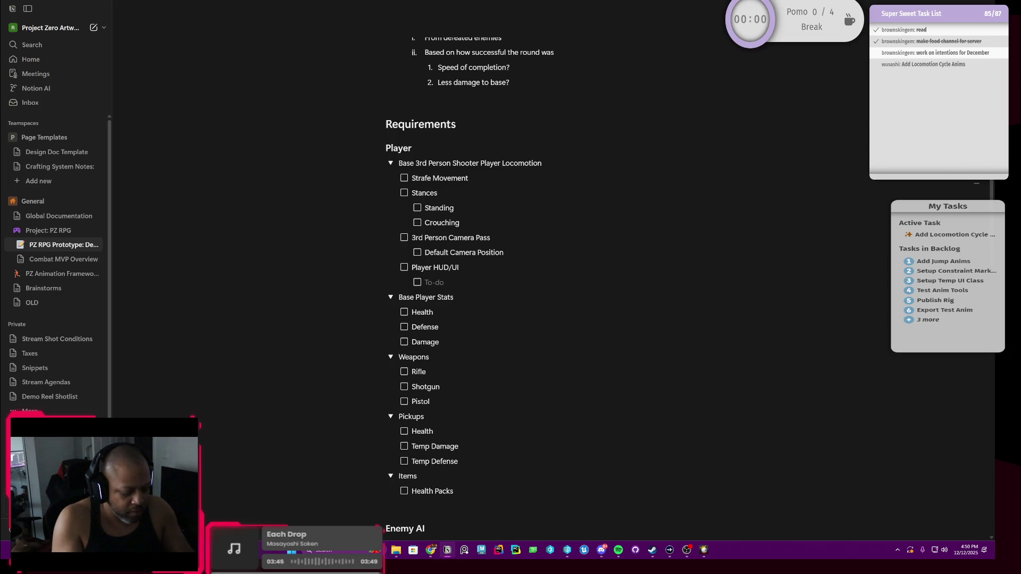
text(Pr)
text(act)
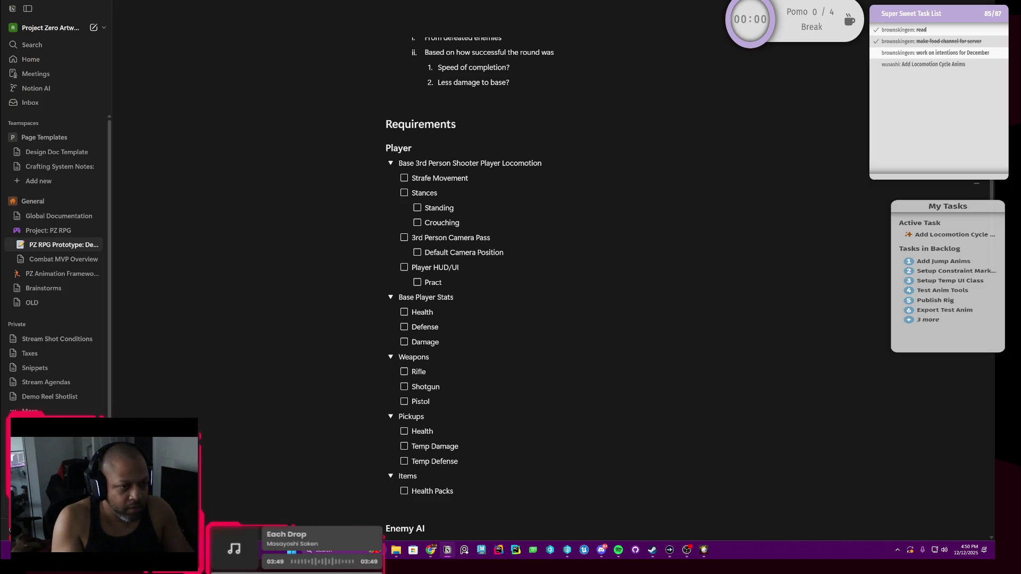
key(BackSpace)
key(BackSpace)
key(BackSpace)
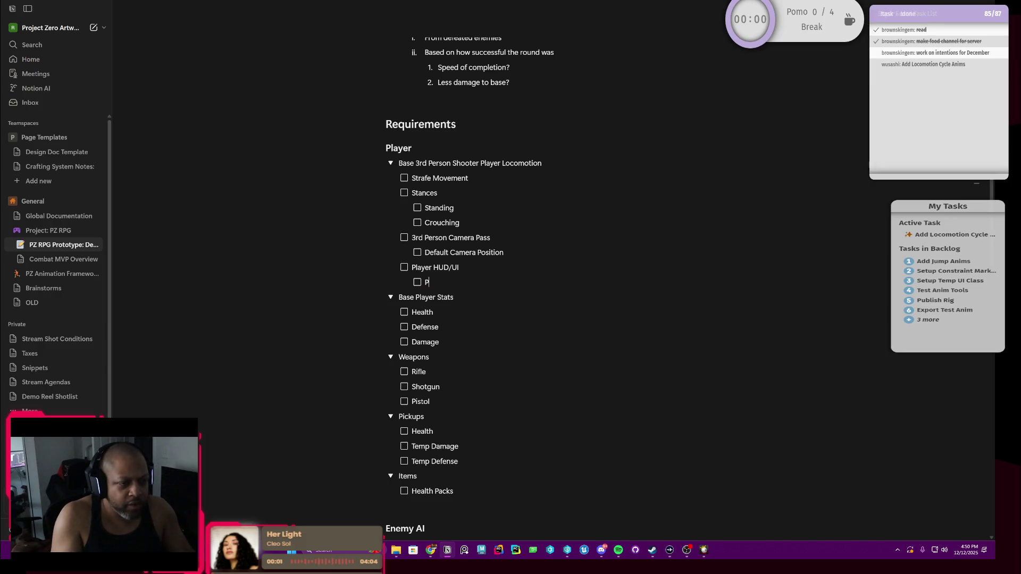
key(BackSpace)
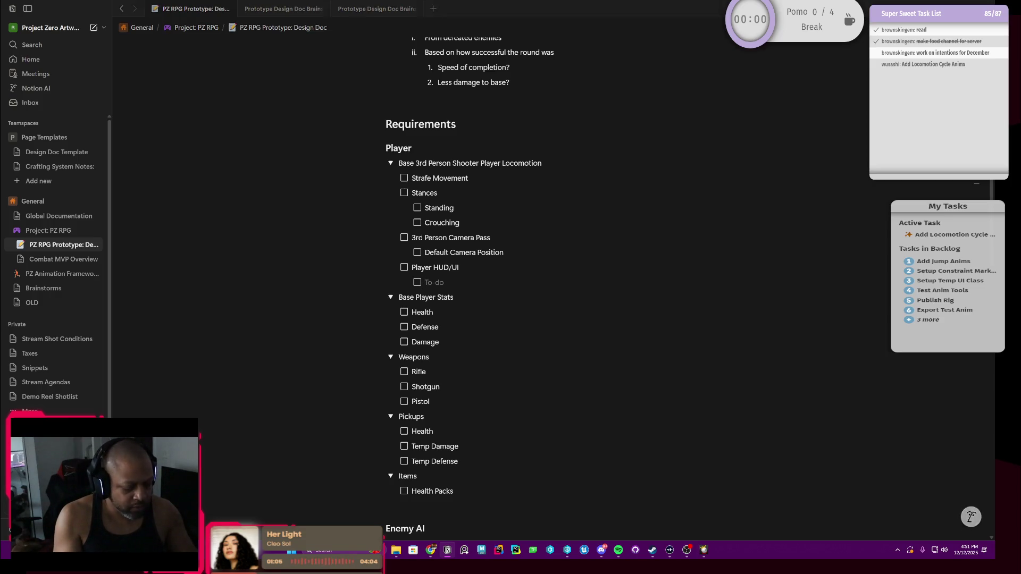
text(Crosshair)
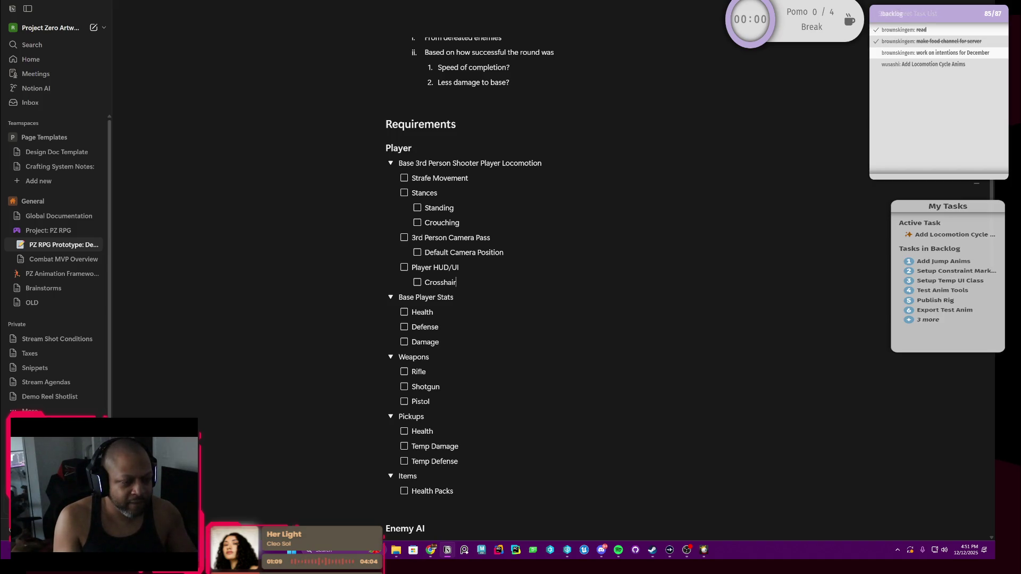
Add ADS Camera Position and a Camera Transitions sub-item under the camera pass.
key(Return)
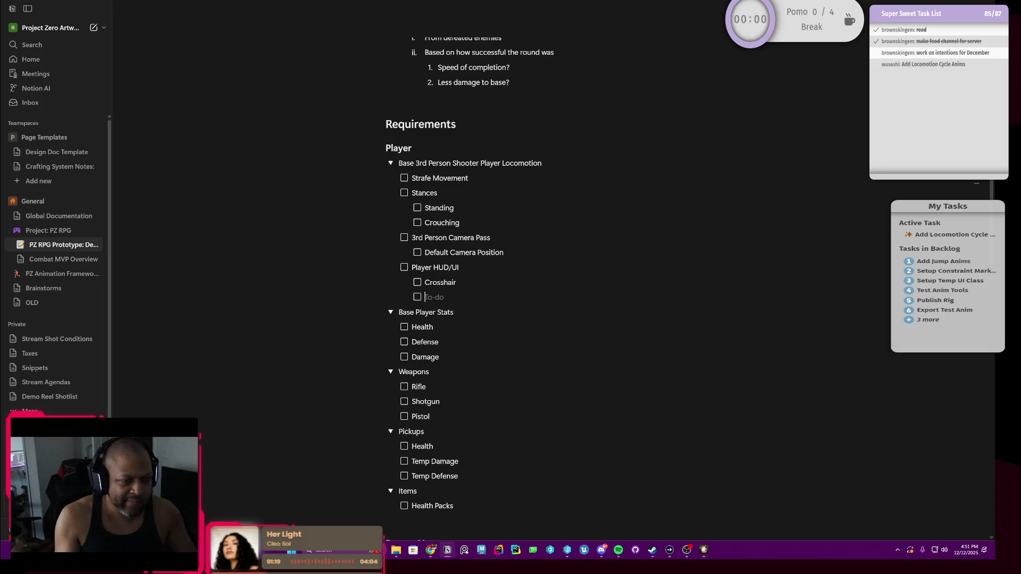
key(Return)
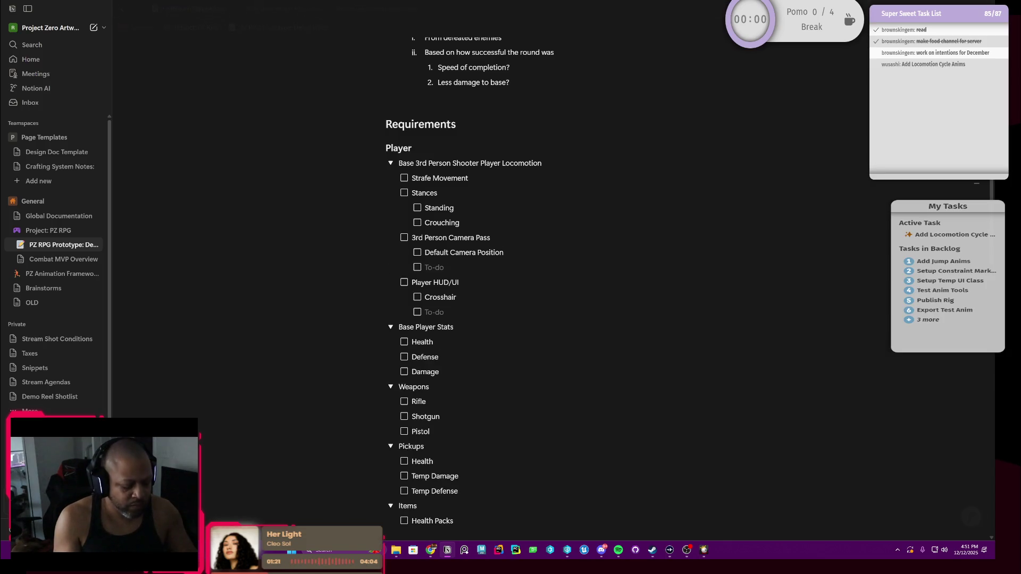
text(ADS C)
text(amera Positi)
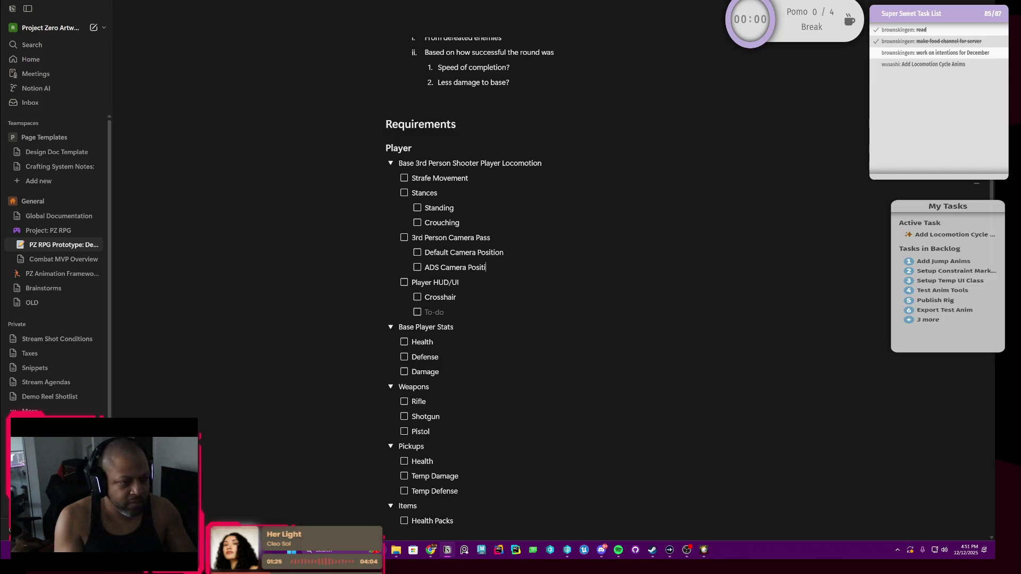
text(on)
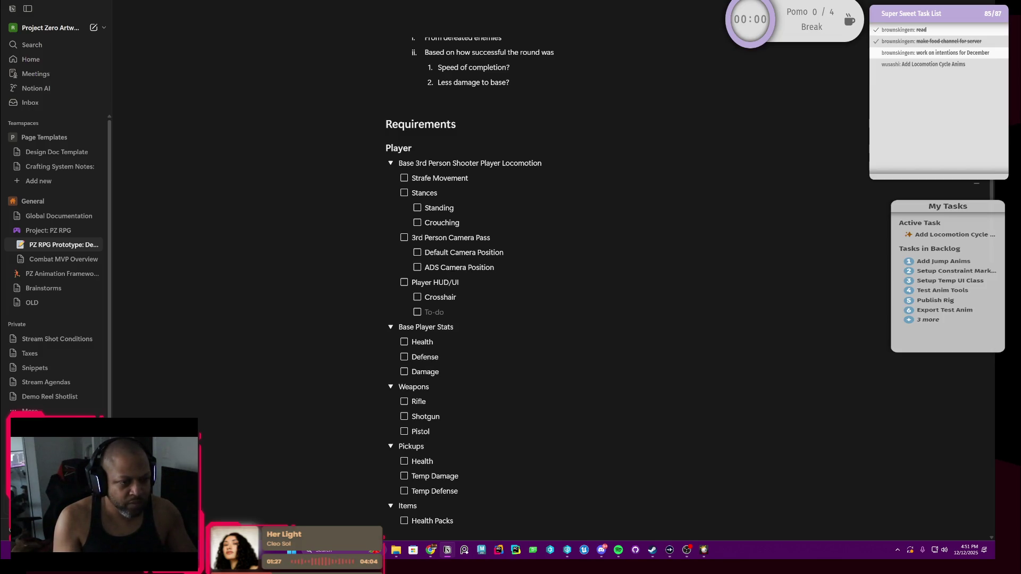
key(Return)
text(Came)
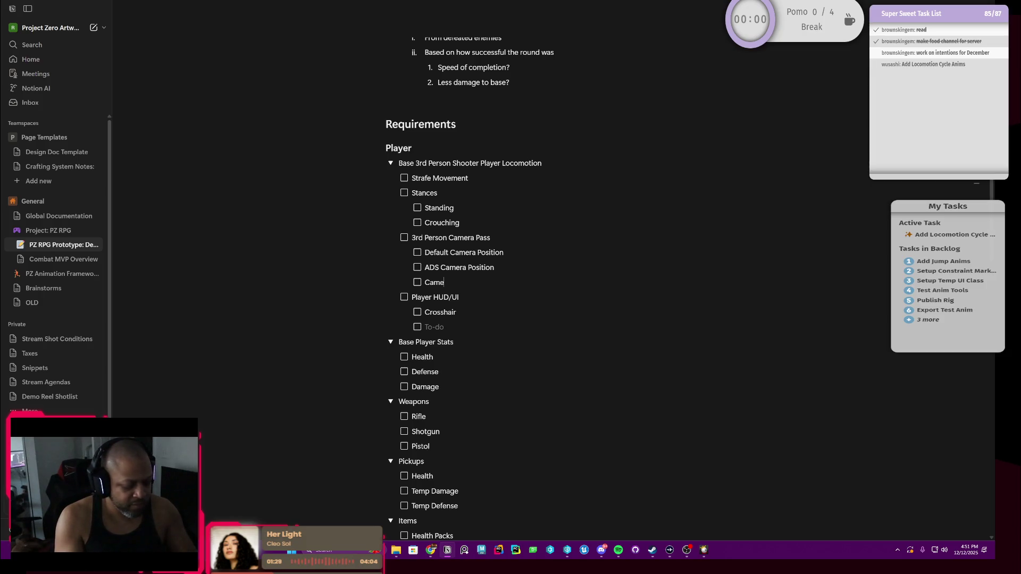
text(ra Transitio)
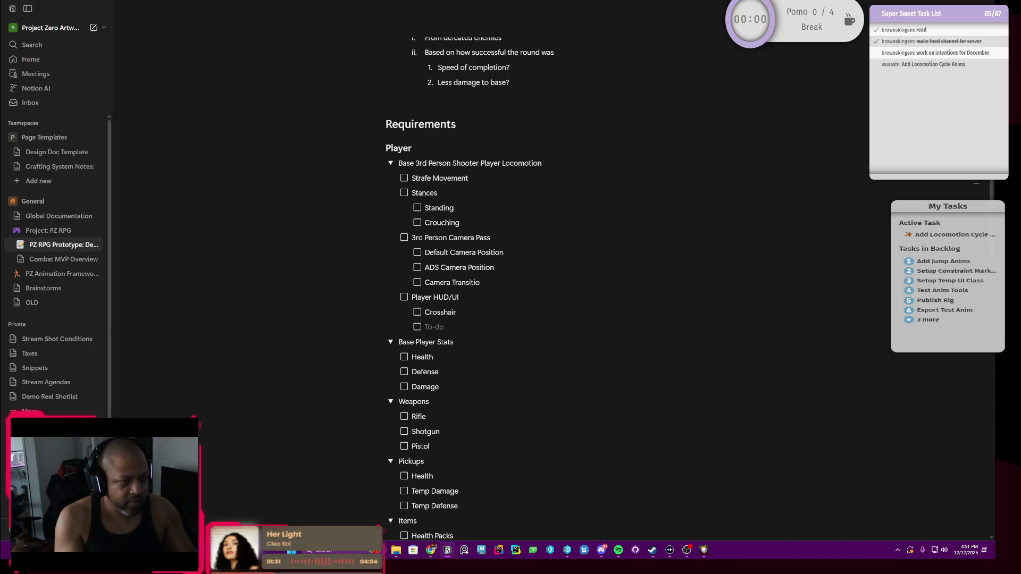
text(ns)
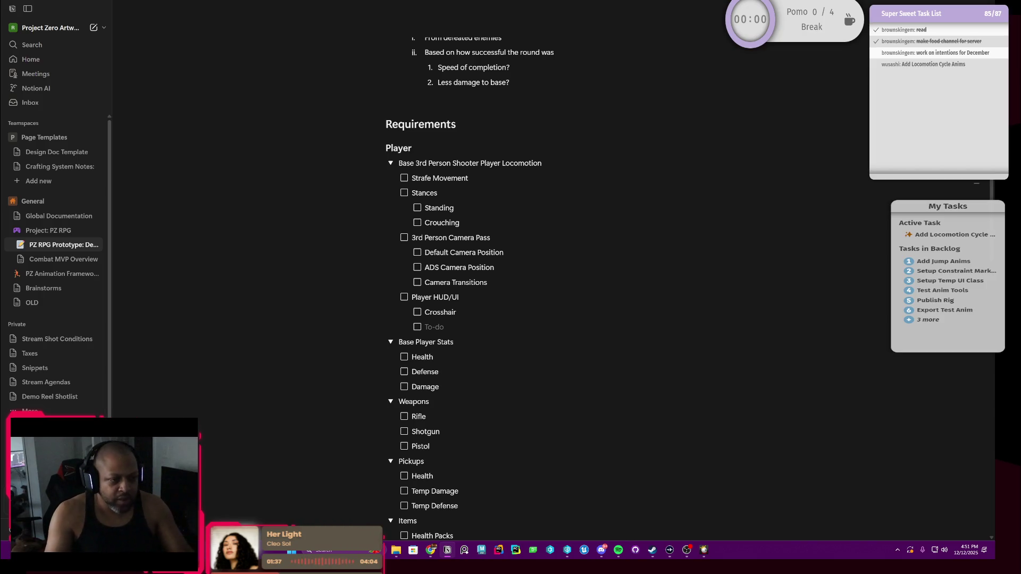
scroll(447, 255, down, 1)
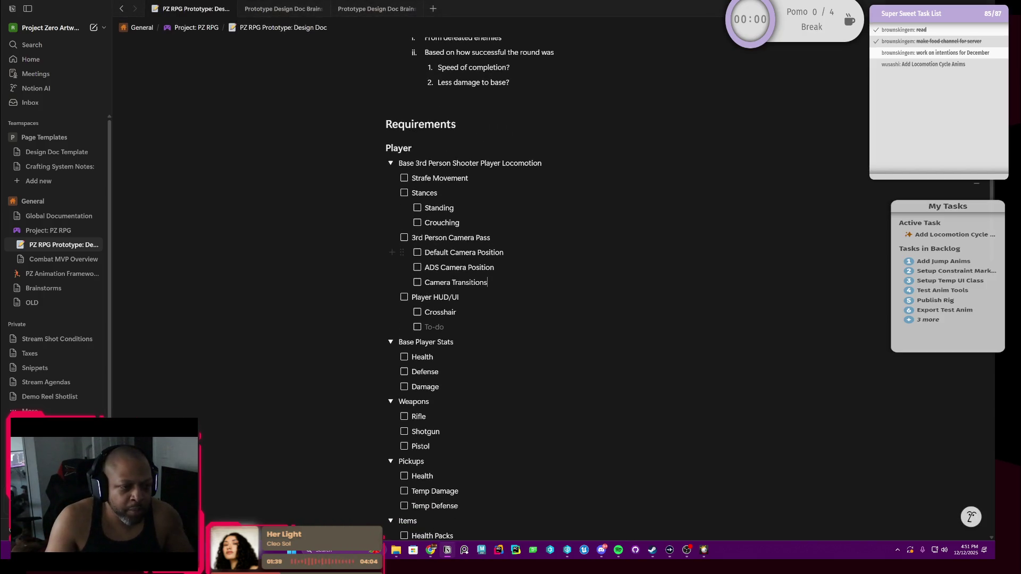
Insert an empty sub-item above Crosshair under Player HUD/UI, undoing an accidental split.
drag(496, 268, 424, 268)
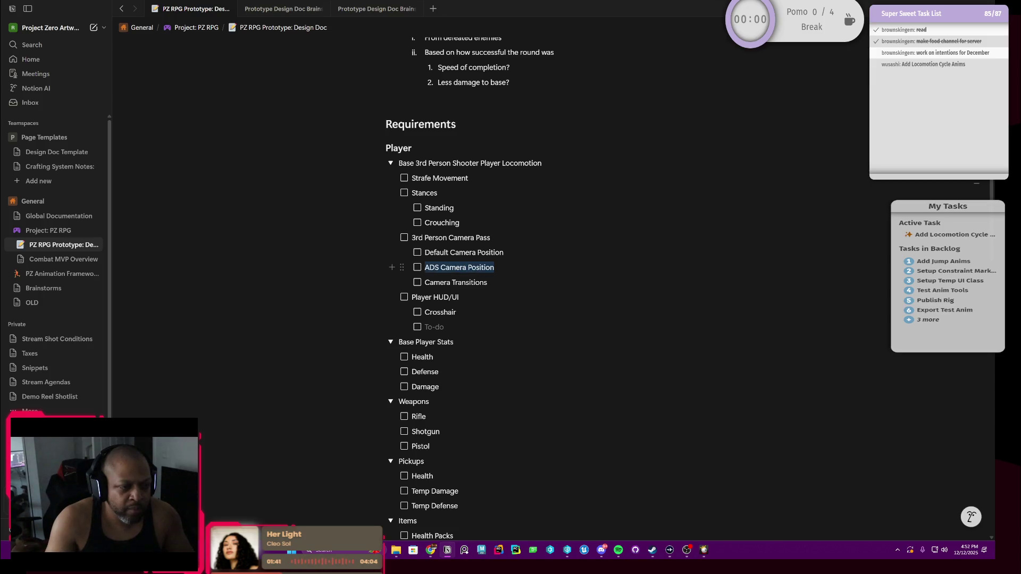
click(489, 283)
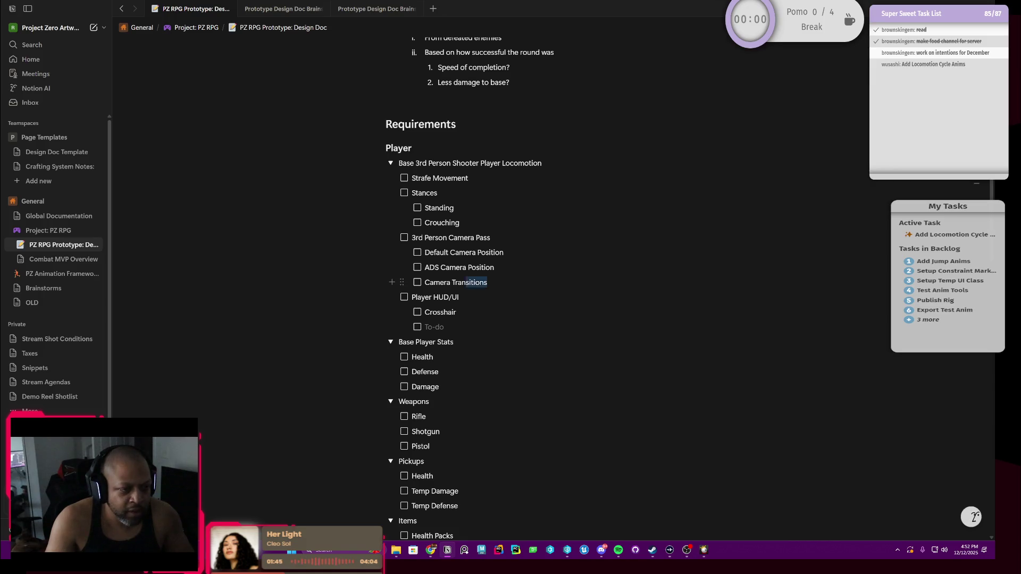
key(shift+Left)
key(shift+Left)
key(shift+Left)
key(shift+Left)
key(shift+Left)
key(shift+Left)
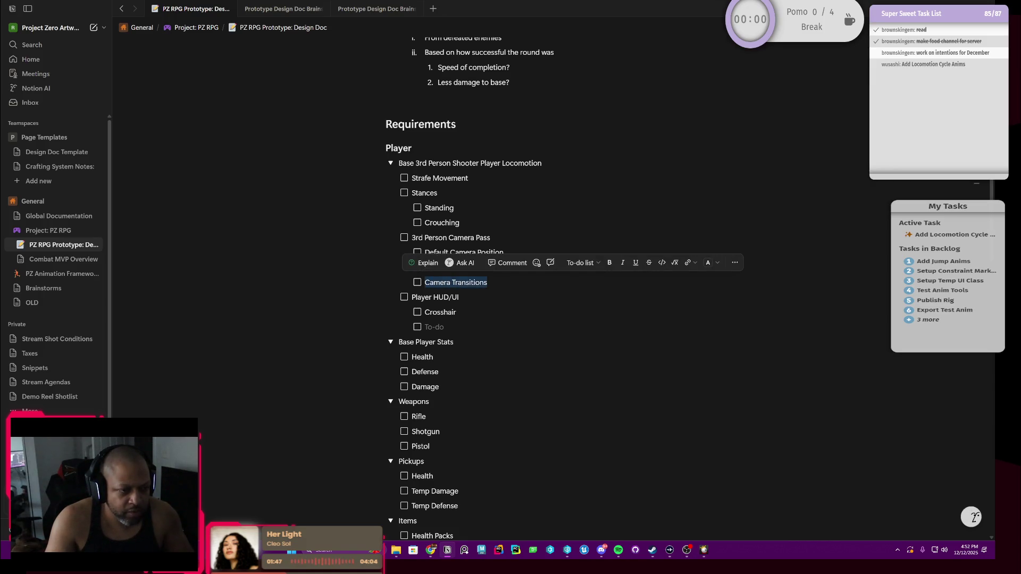
click(461, 297)
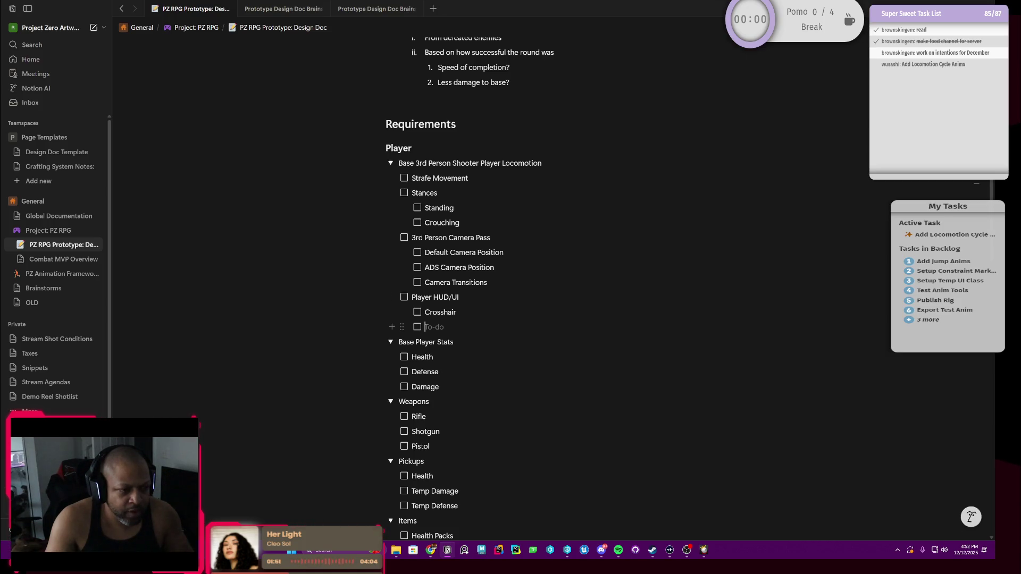
key(Up)
key(Right)
key(Return)
key(Up)
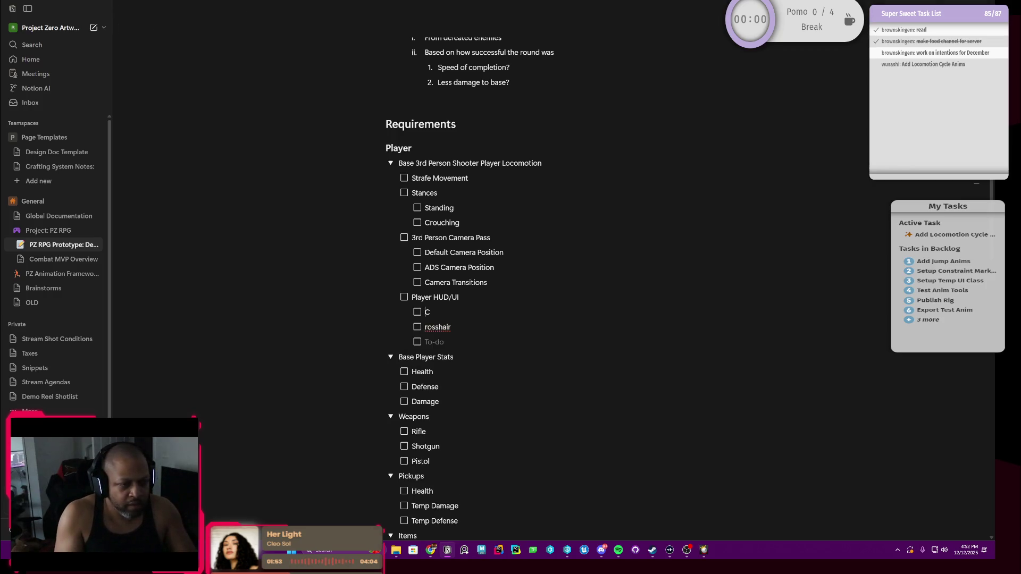
key(ctrl+z)
key(Return)
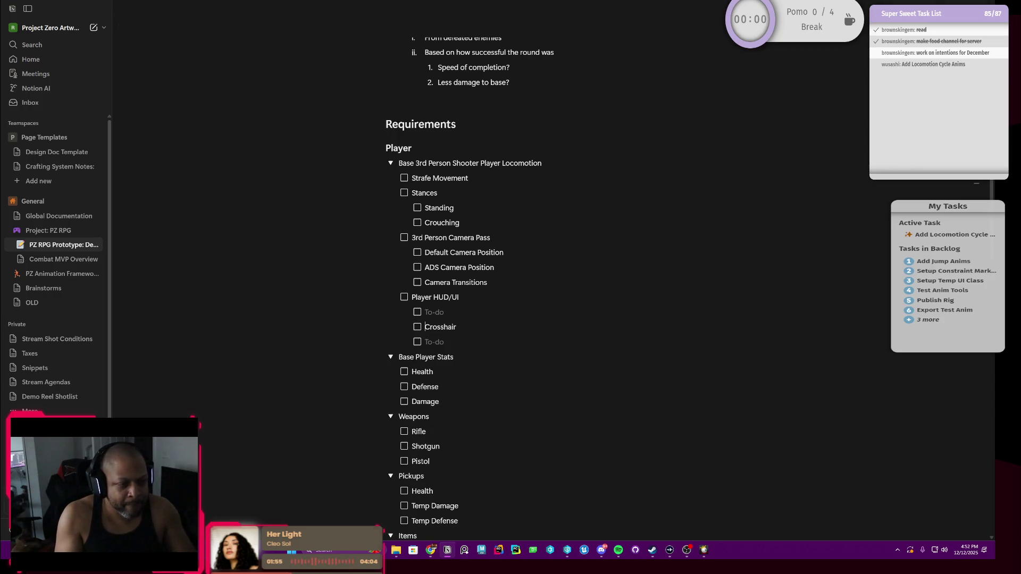
text(Health)
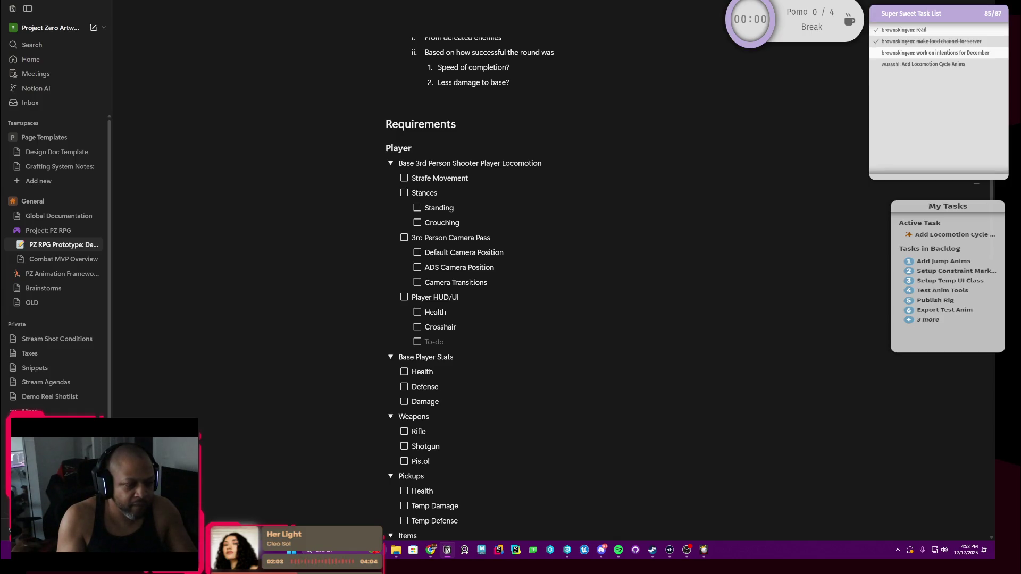
Fill in Health and Buffs/Debuffs sub-items, then move down to Crosshair.
key(Return)
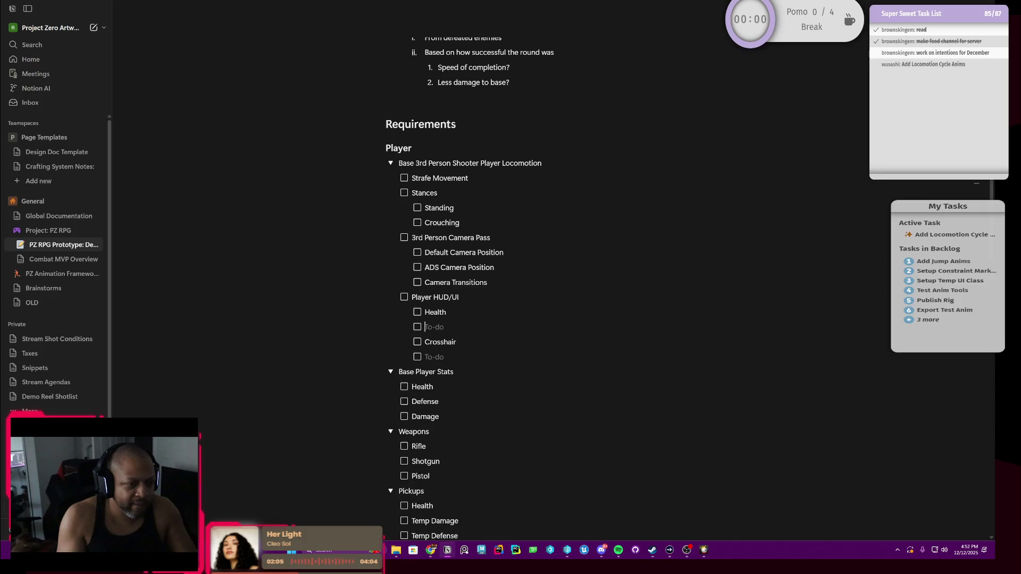
text(Buff)
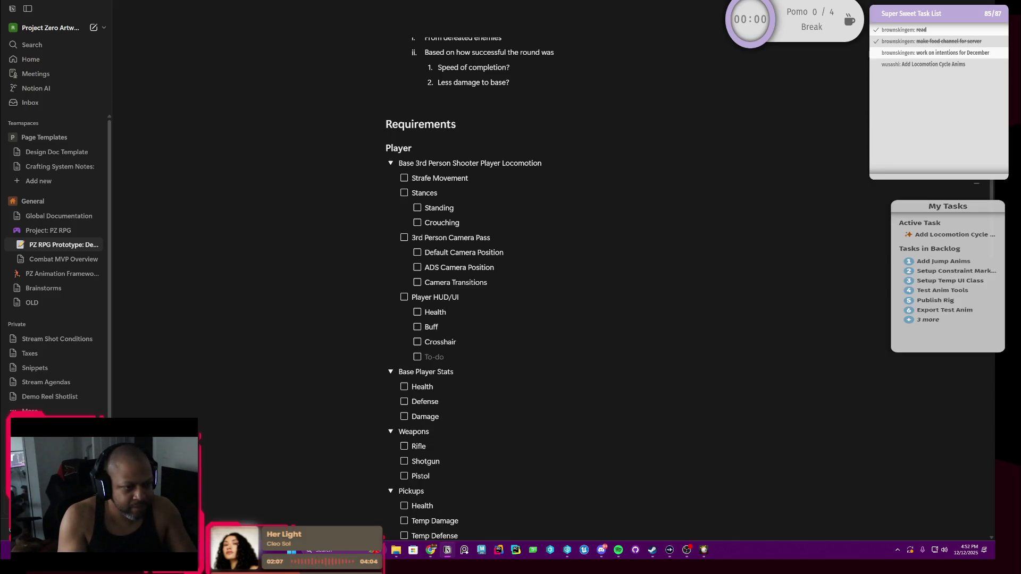
text(s/De)
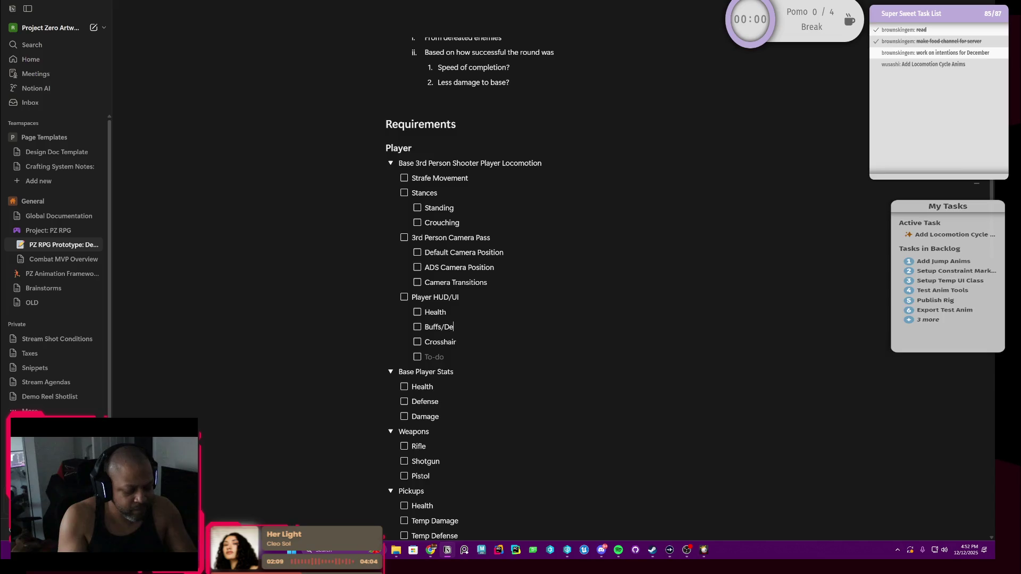
text(buffs)
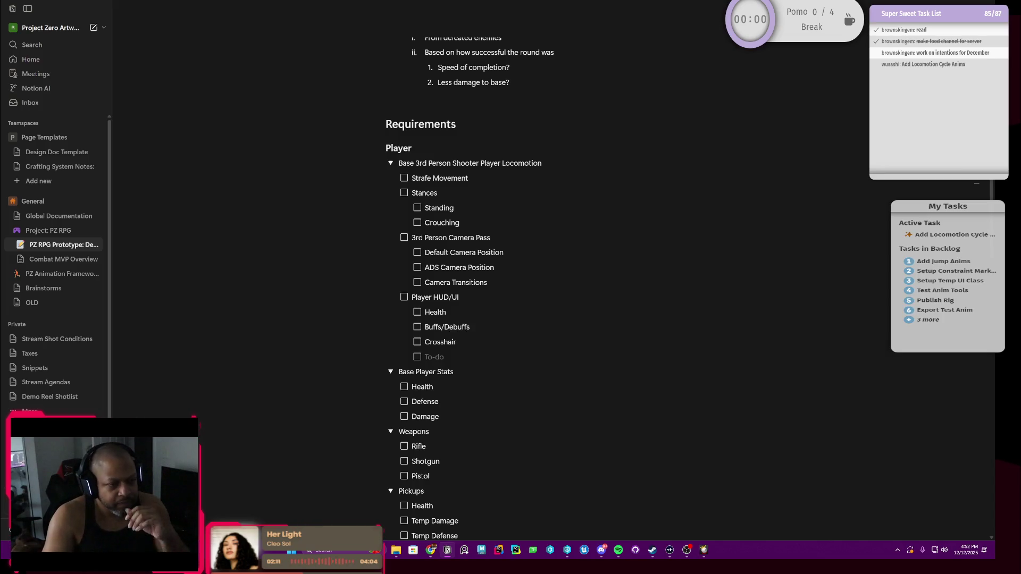
key(Up)
key(Down)
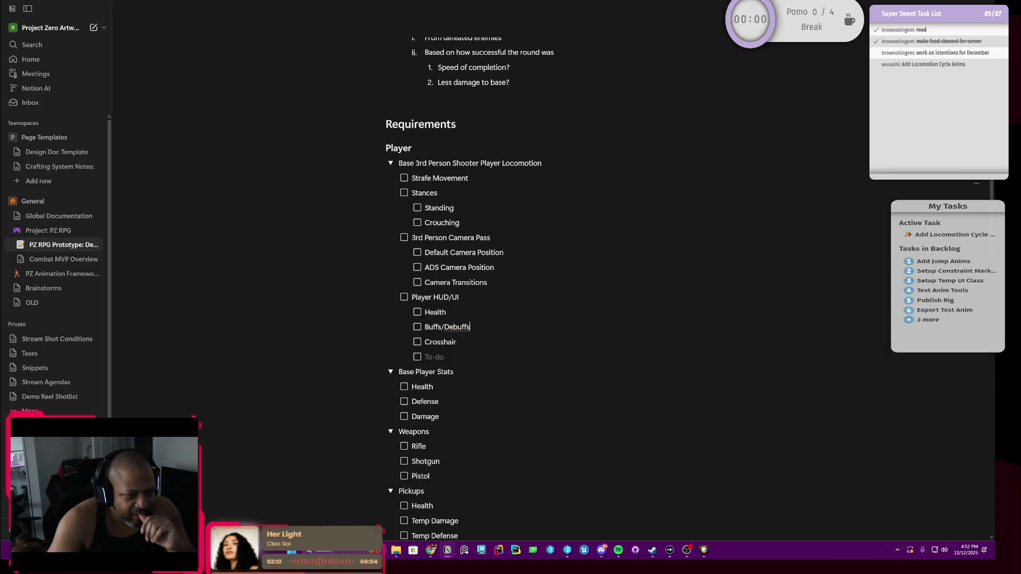
key(Down)
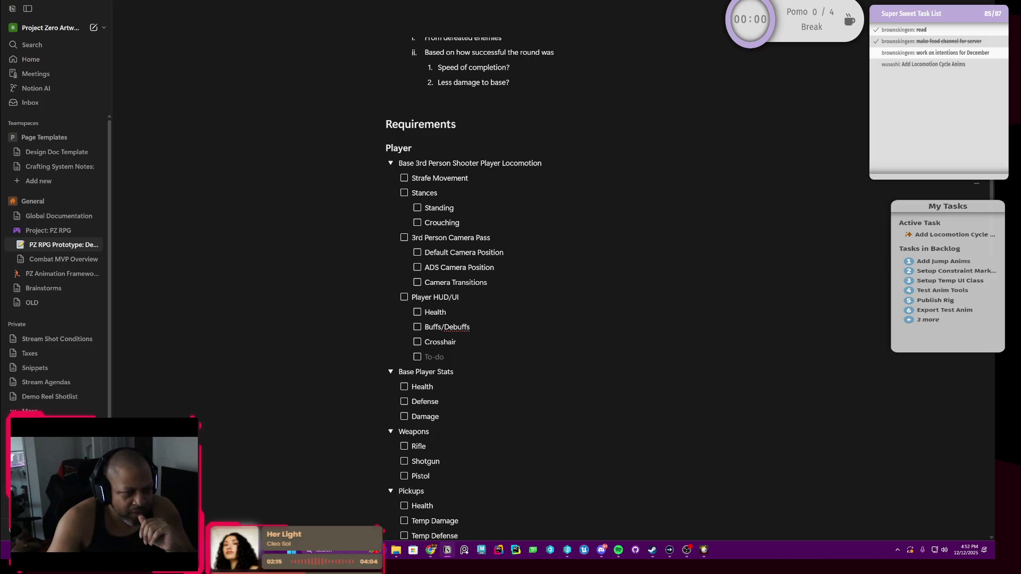
scroll(512, 288, down, 1)
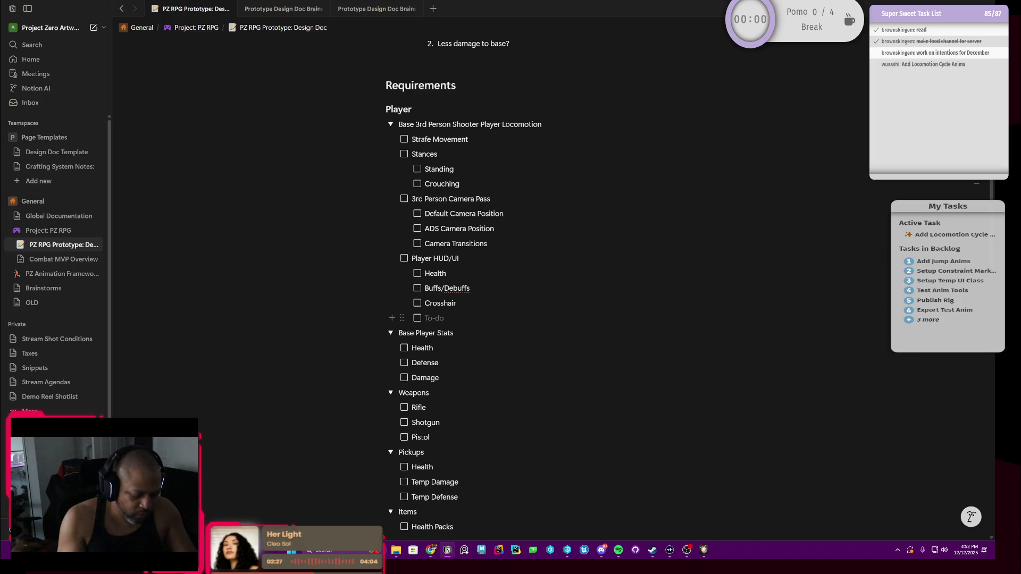
text(Equippe)
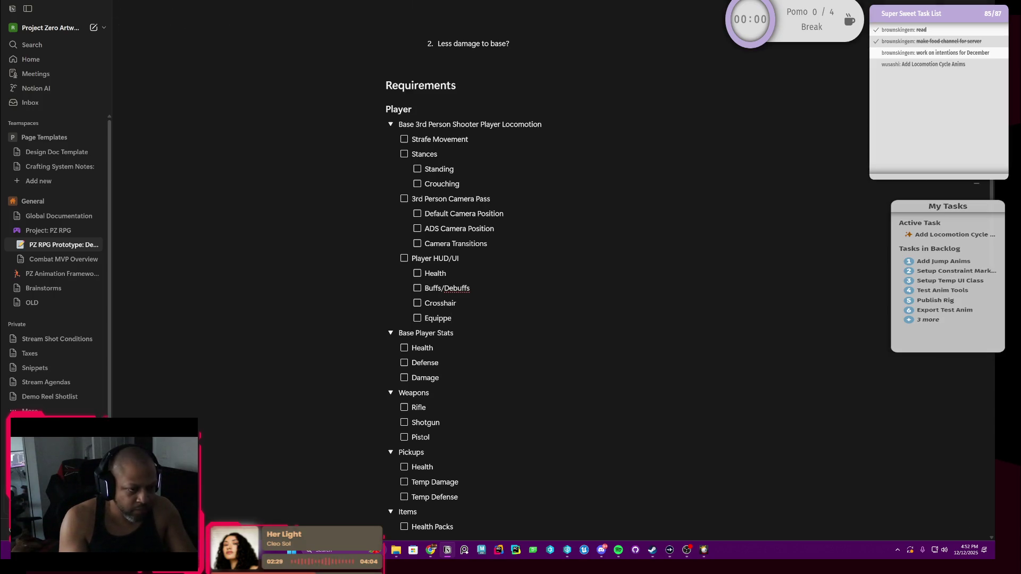
text(d Items)
Nest Weapon under Equipped Items with Ammo nested beneath Weapon.
key(Return)
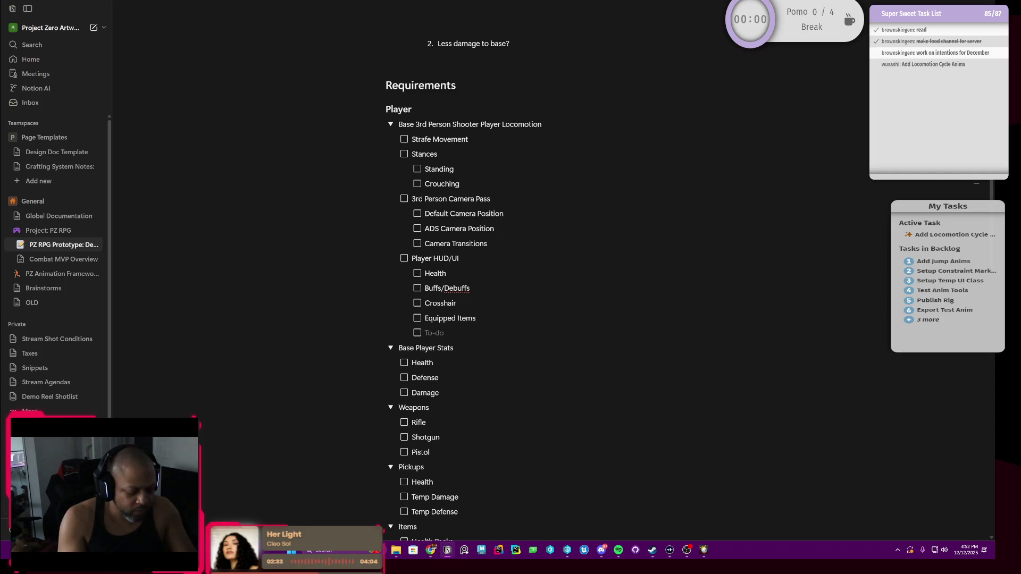
key(Tab)
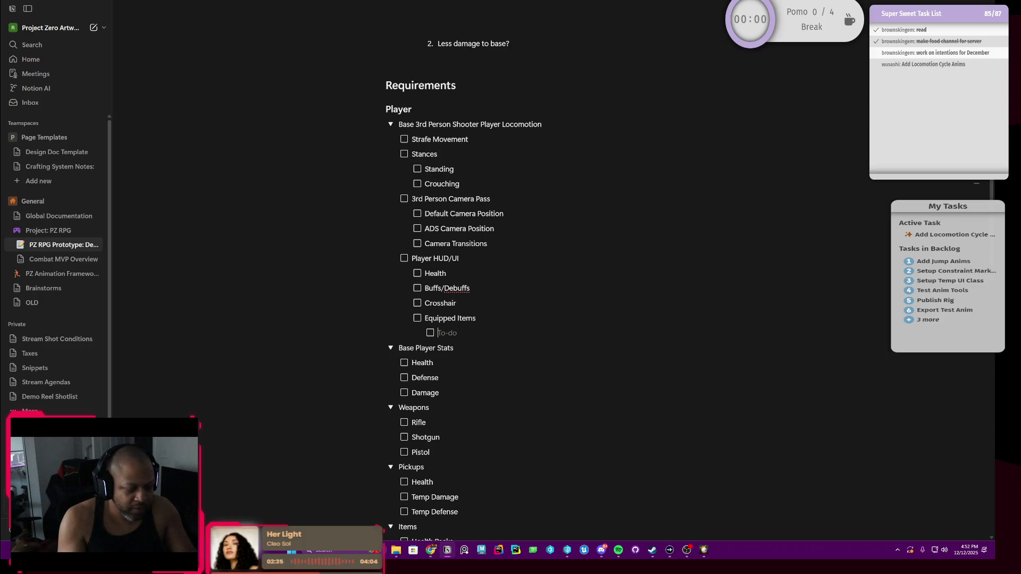
text(Weapon)
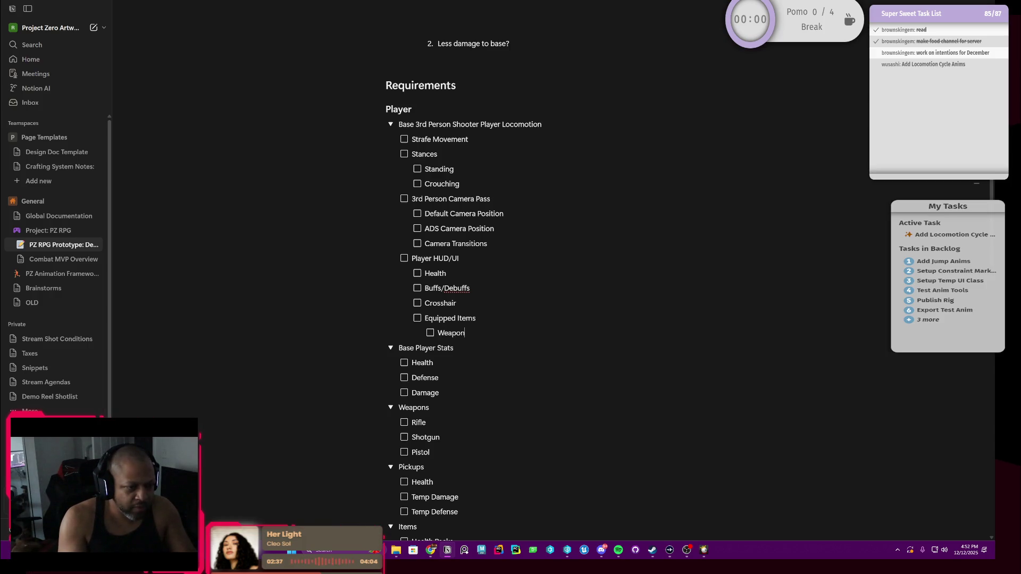
key(Return)
key(Tab)
text(o)
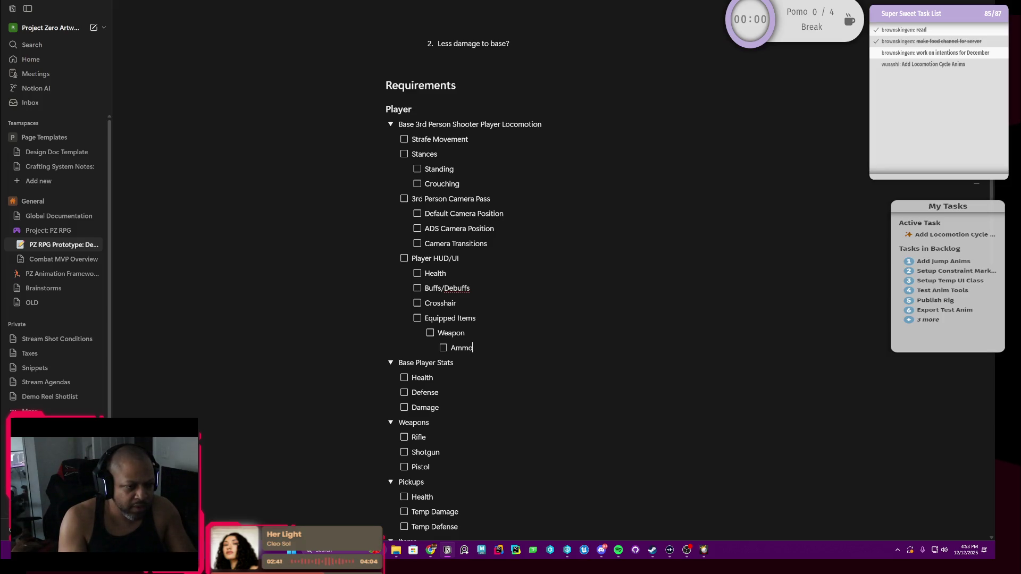
Add a Health Pack to-do at Weapon's level, restoring the Equipped Items label after a stray deletion.
key(Return)
key(shift+Tab)
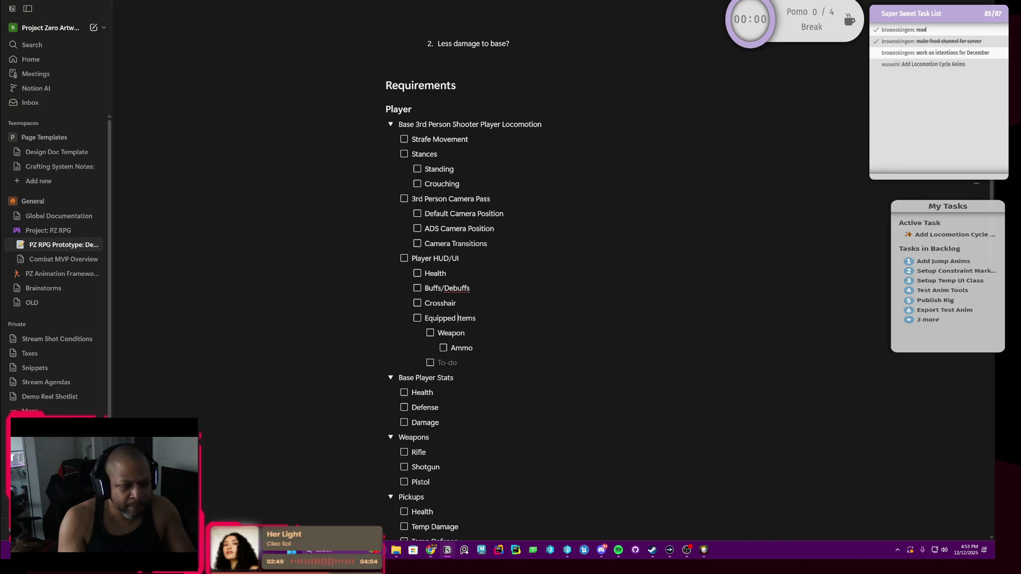
key(BackSpace)
key(BackSpace)
key(BackSpace)
key(BackSpace)
key(BackSpace)
key(BackSpace)
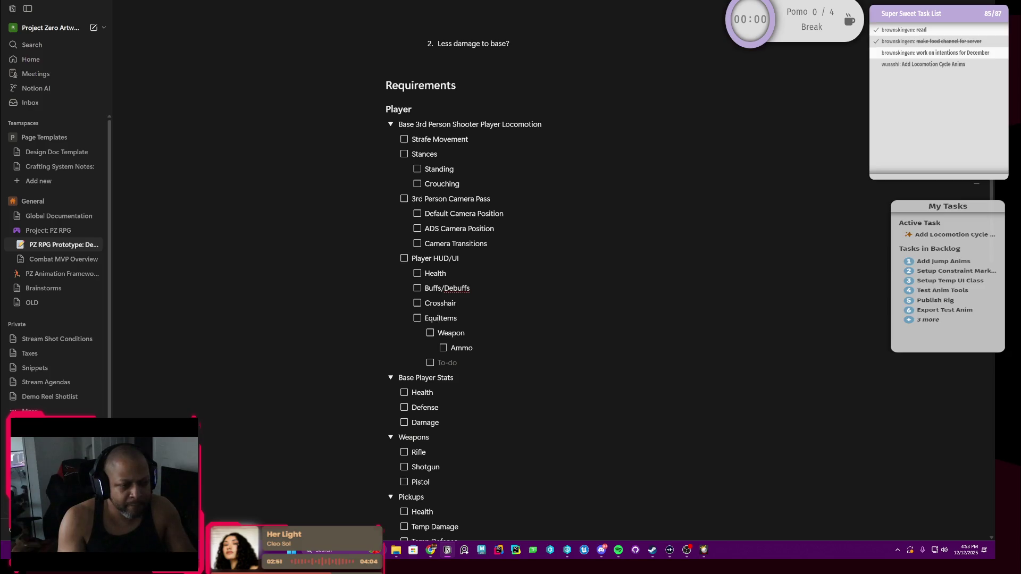
key(ctrl+z)
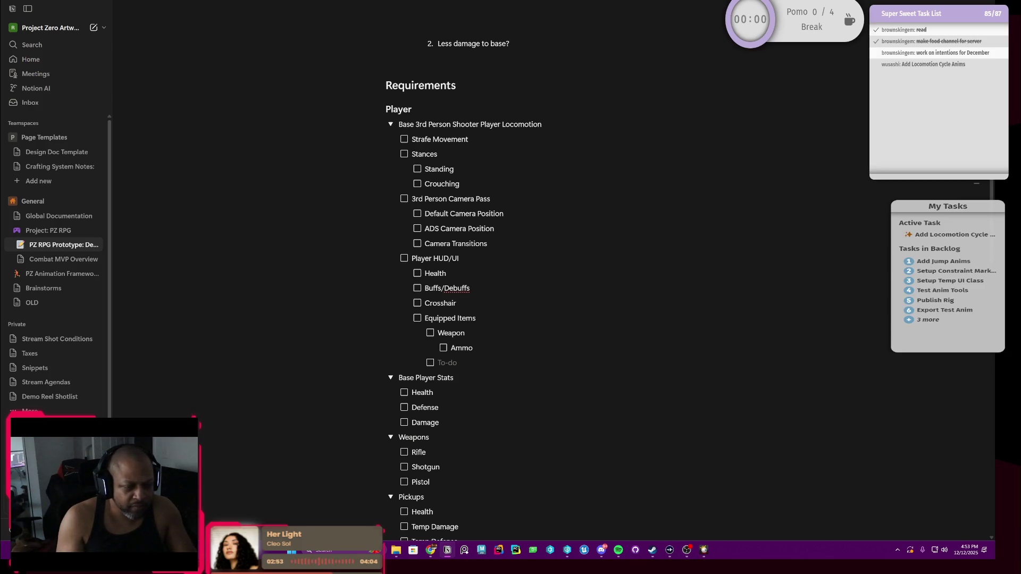
text(H)
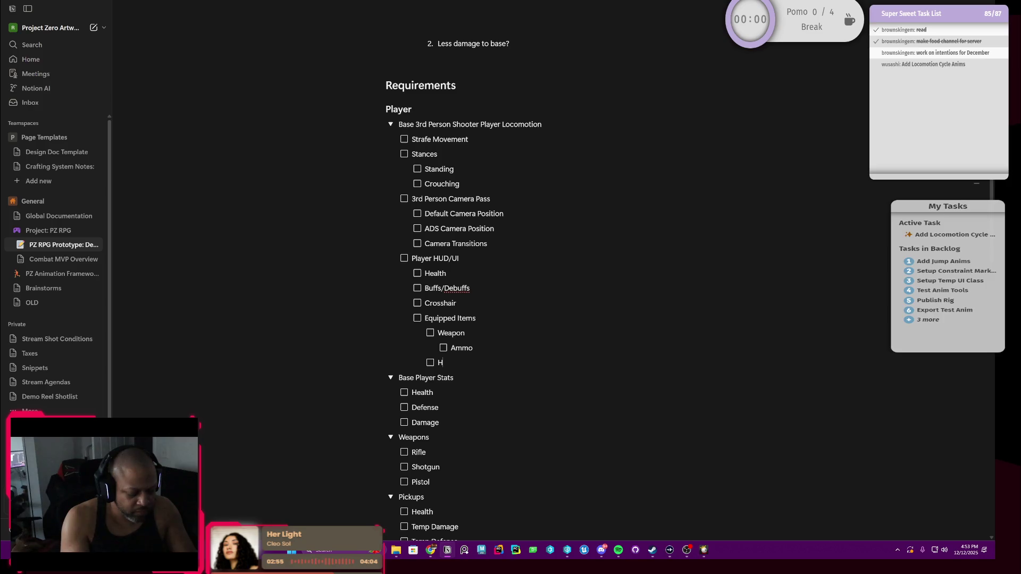
text(ealth)
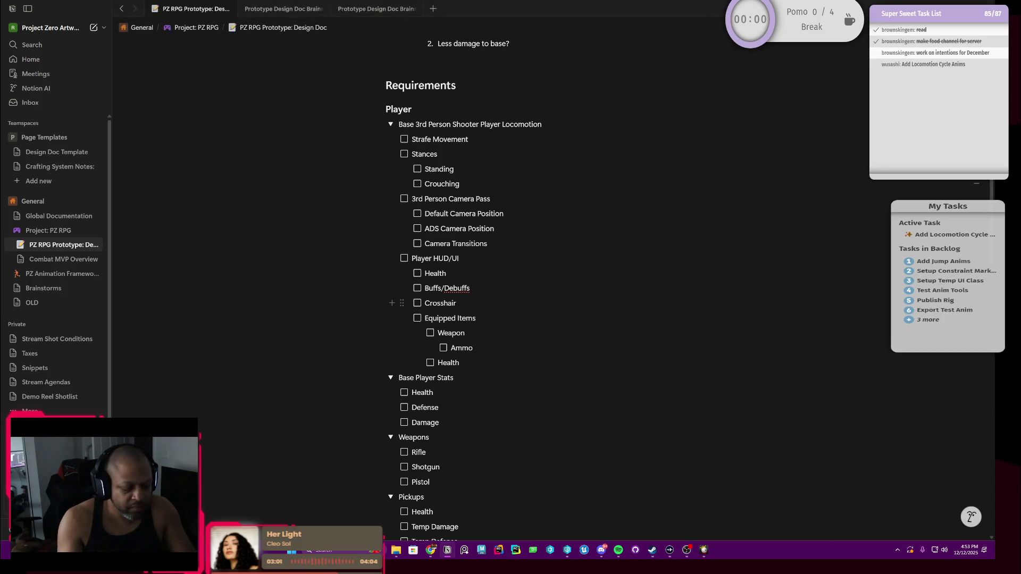
text( Pack)
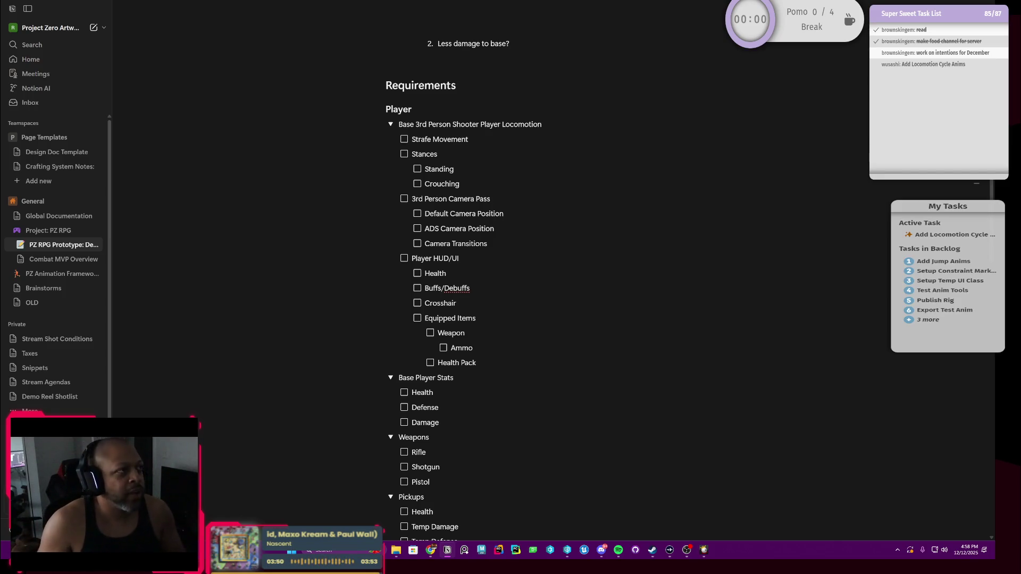
scroll(463, 287, down, 1)
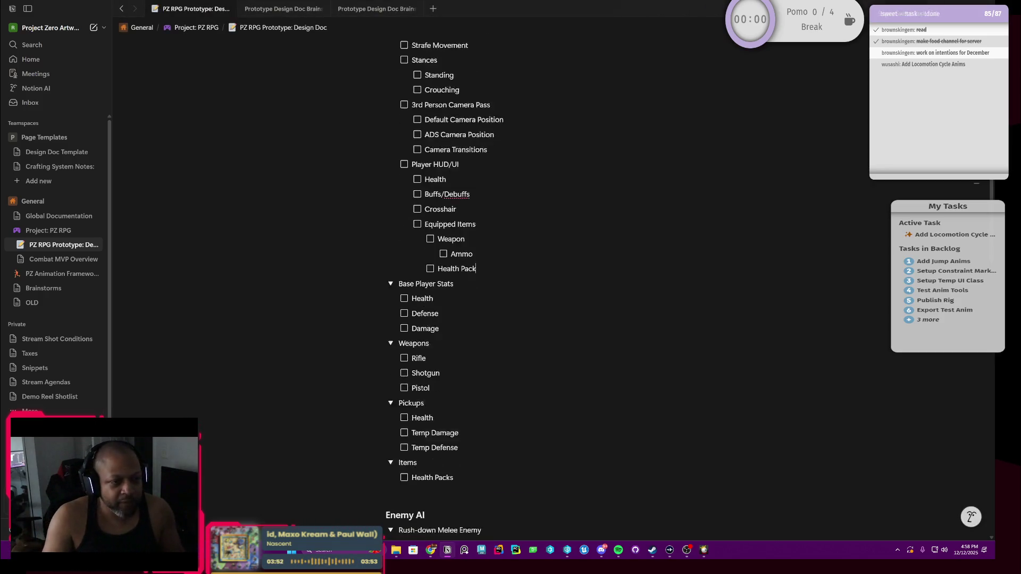
scroll(463, 287, up, 1)
scroll(463, 287, up, 1)
scroll(464, 287, up, 1)
scroll(463, 287, up, 1)
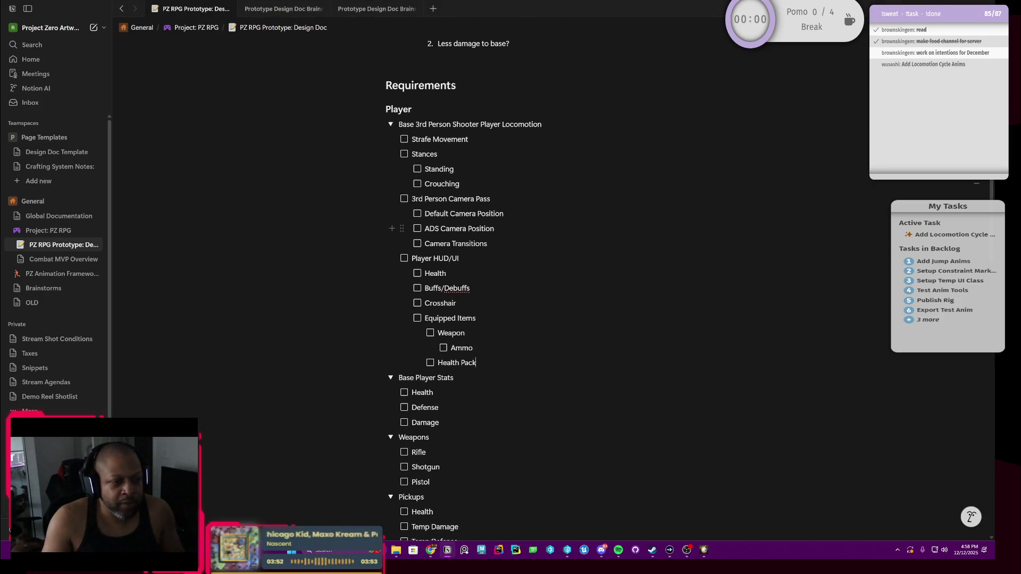
scroll(462, 288, up, 2)
scroll(463, 288, down, 3)
scroll(463, 287, down, 3)
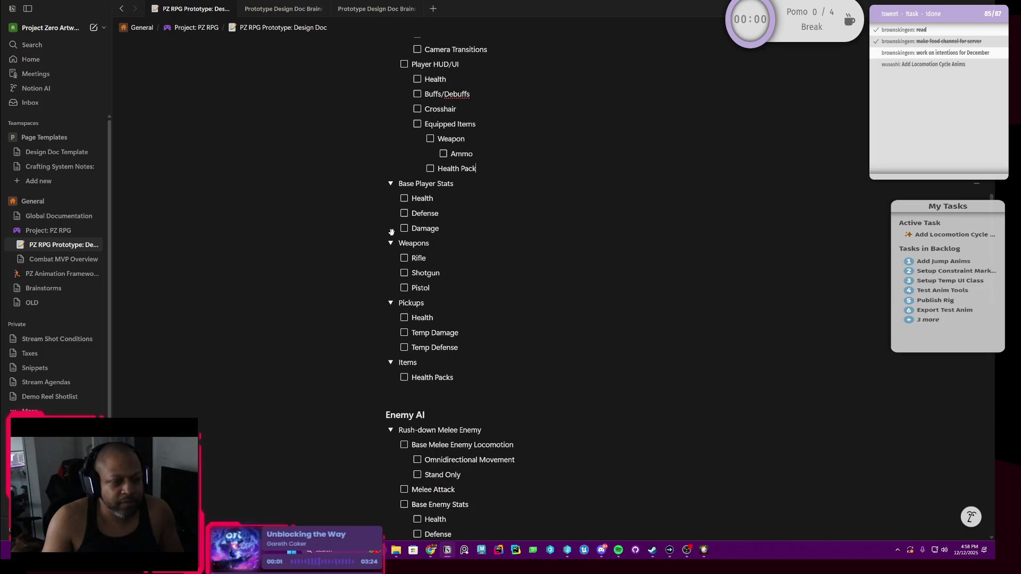
scroll(464, 288, down, 1)
scroll(462, 288, up, 1)
scroll(463, 288, up, 1)
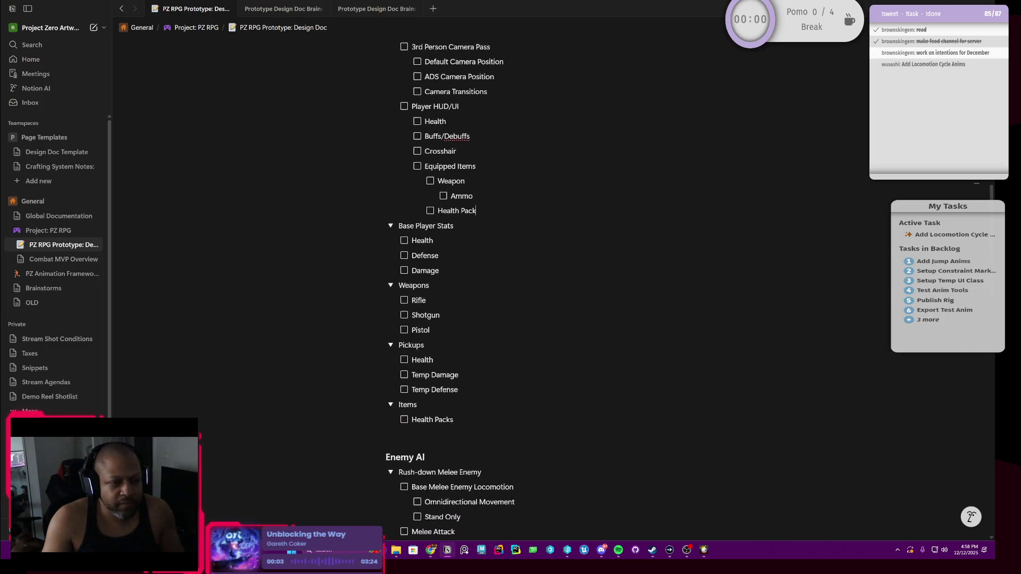
scroll(463, 288, up, 1)
scroll(463, 287, down, 1)
scroll(374, 285, down, 2)
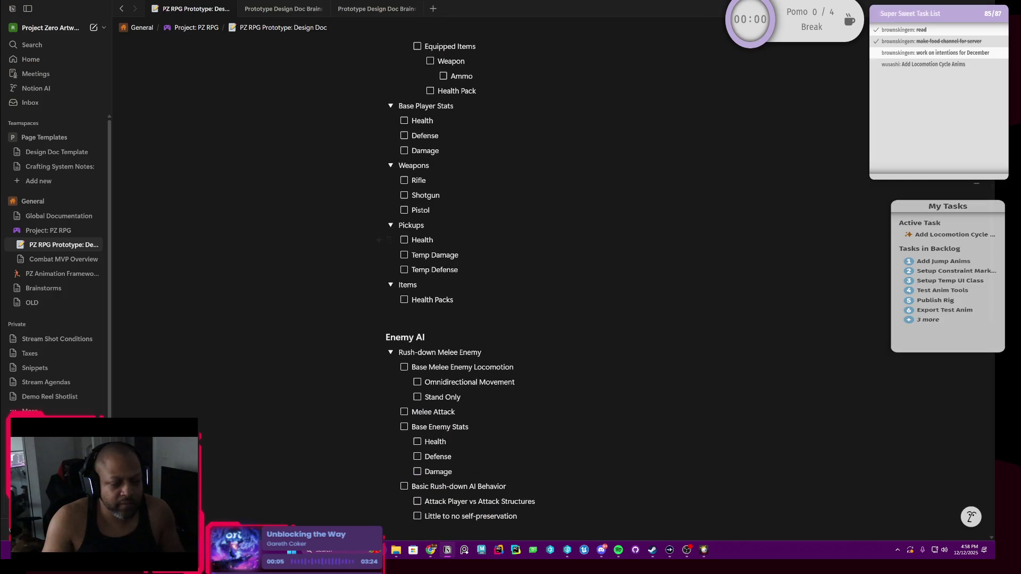
scroll(374, 285, down, 1)
scroll(462, 288, up, 2)
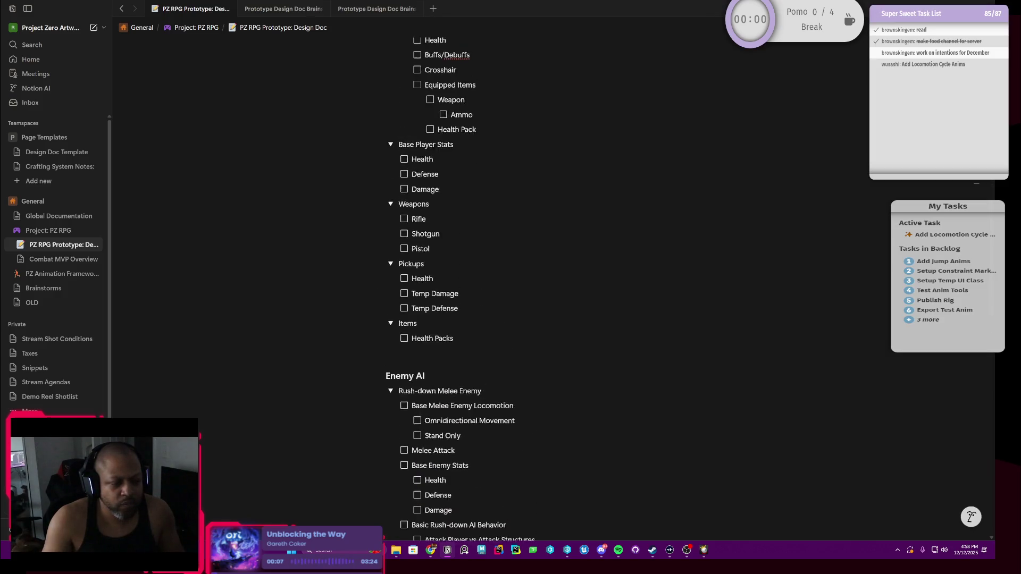
scroll(463, 287, up, 1)
scroll(462, 288, up, 1)
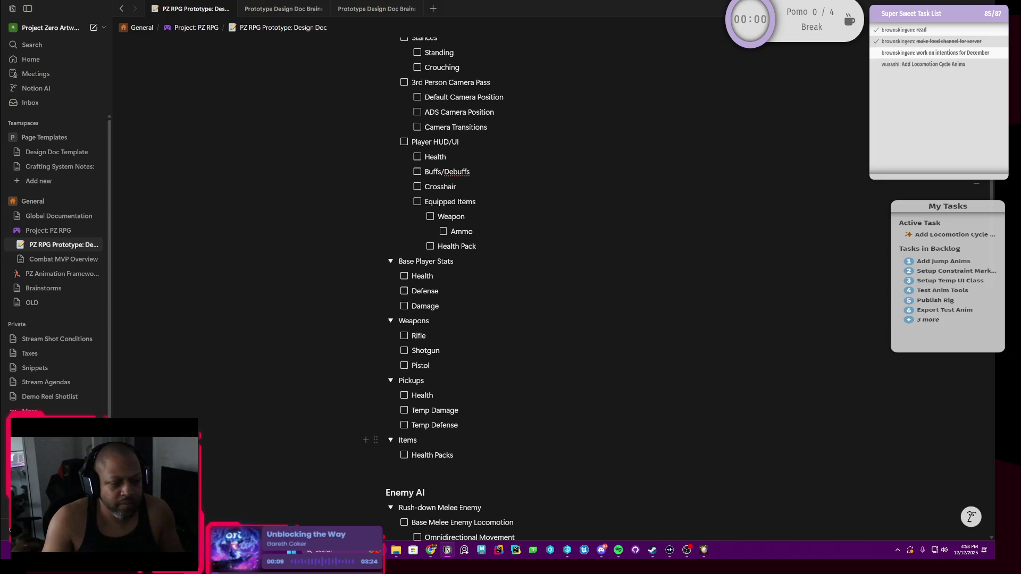
Nest Small and Medium to-dos under Health Packs.
key(Return)
key(Tab)
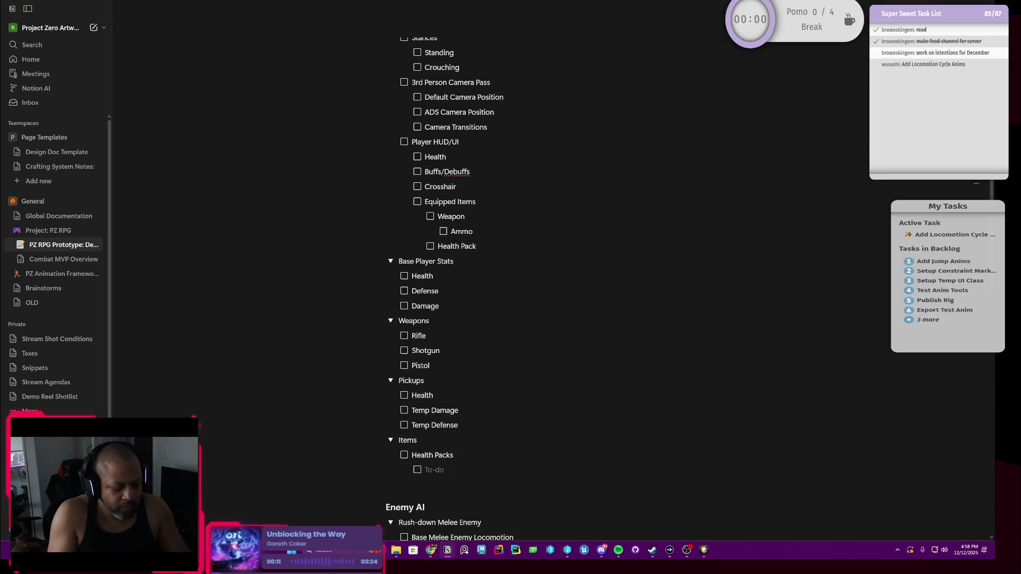
text(Small)
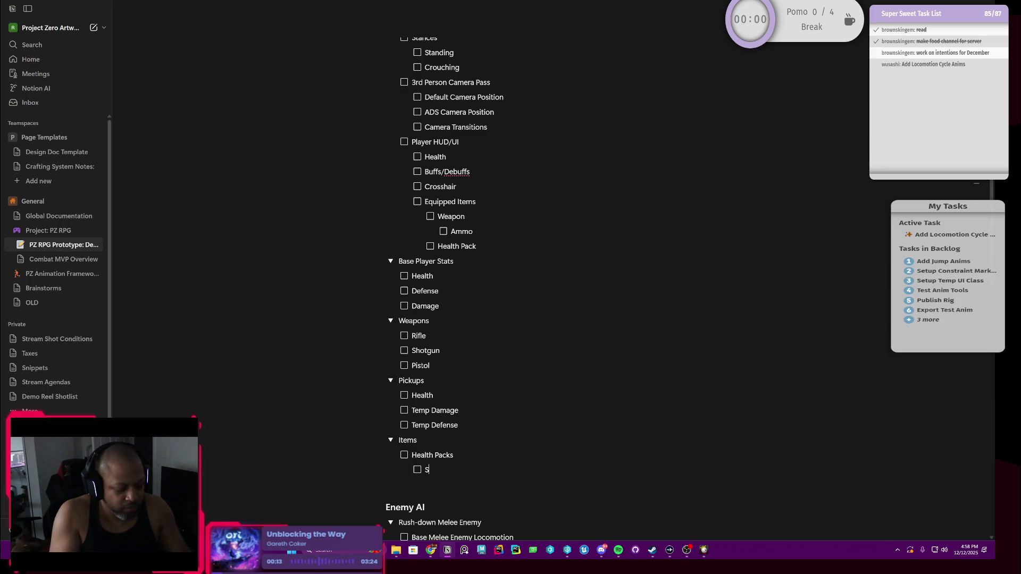
key(Return)
text(Me)
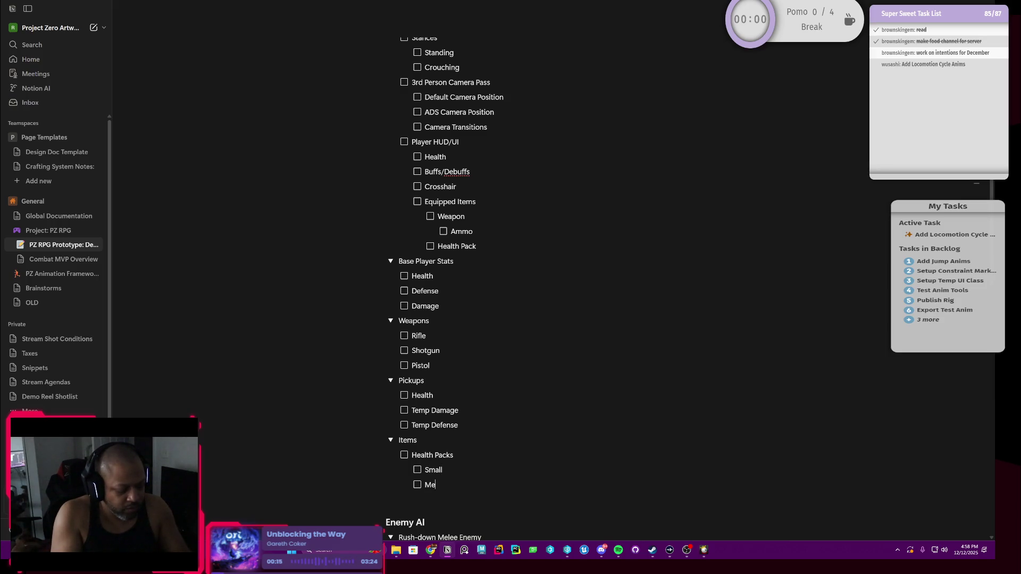
text(dium)
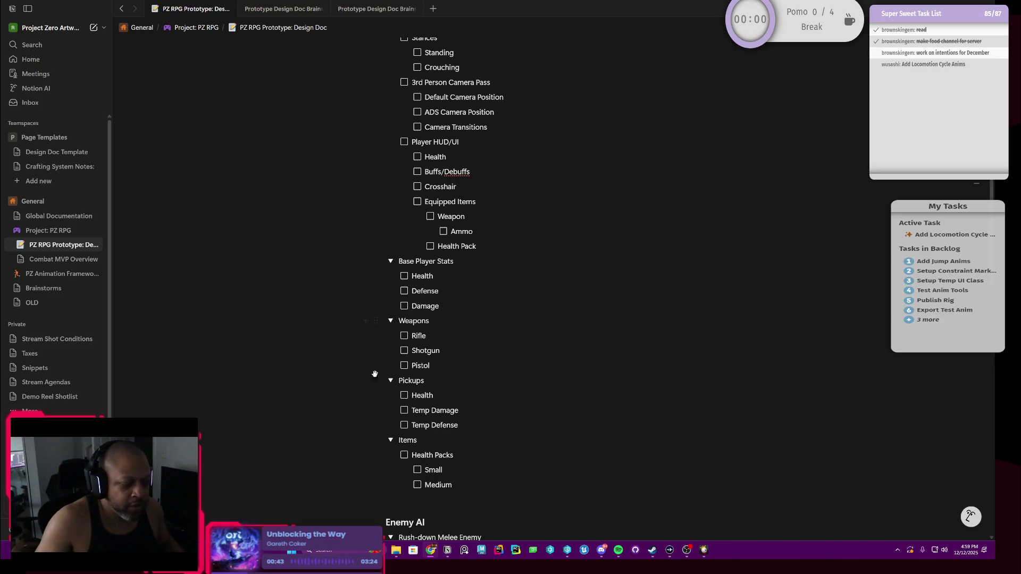
scroll(376, 375, down, 5)
scroll(375, 375, up, 4)
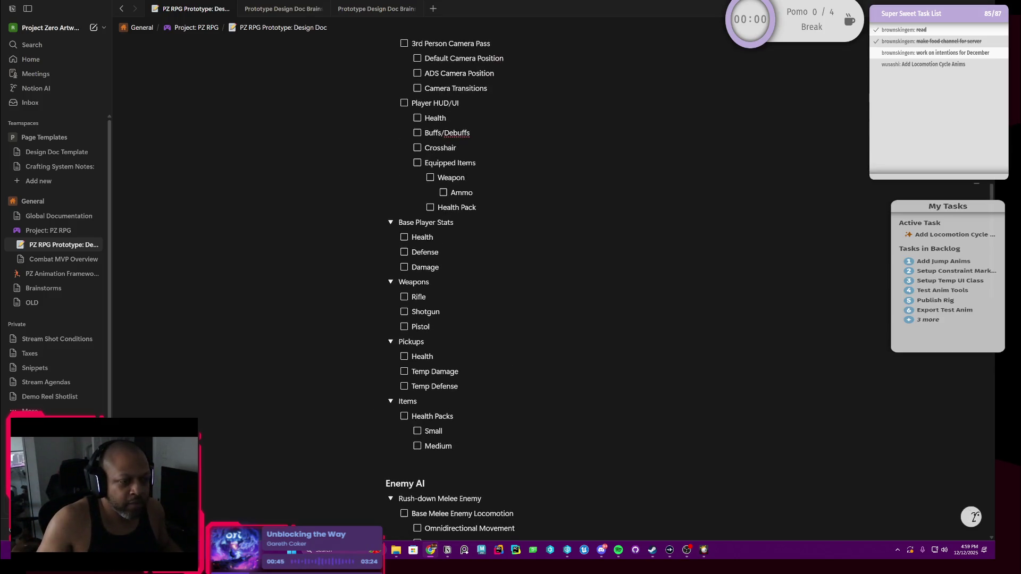
scroll(463, 287, up, 4)
scroll(463, 287, down, 4)
scroll(463, 288, down, 5)
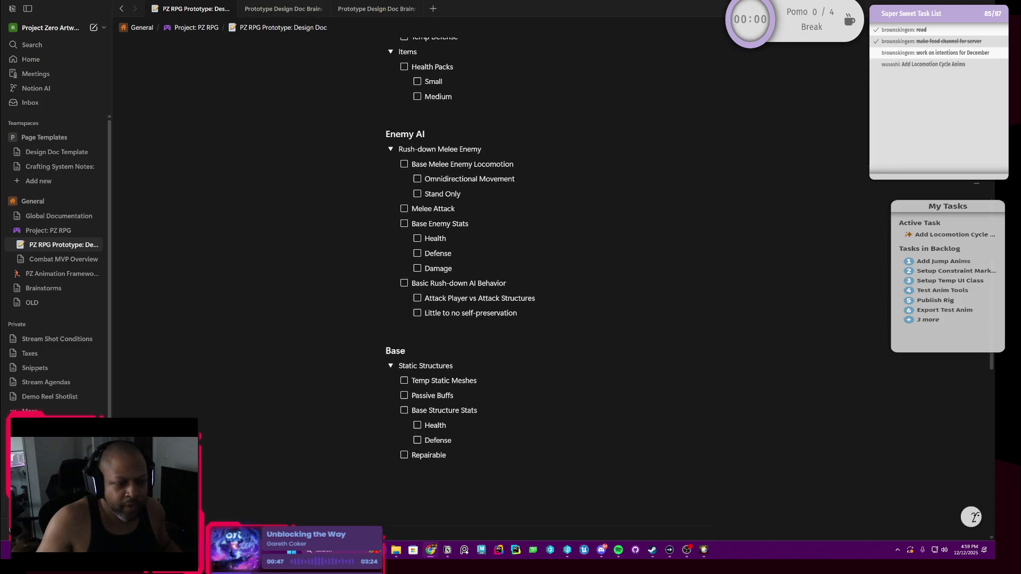
scroll(463, 288, down, 2)
scroll(463, 287, down, 1)
scroll(463, 287, down, 3)
scroll(462, 288, down, 2)
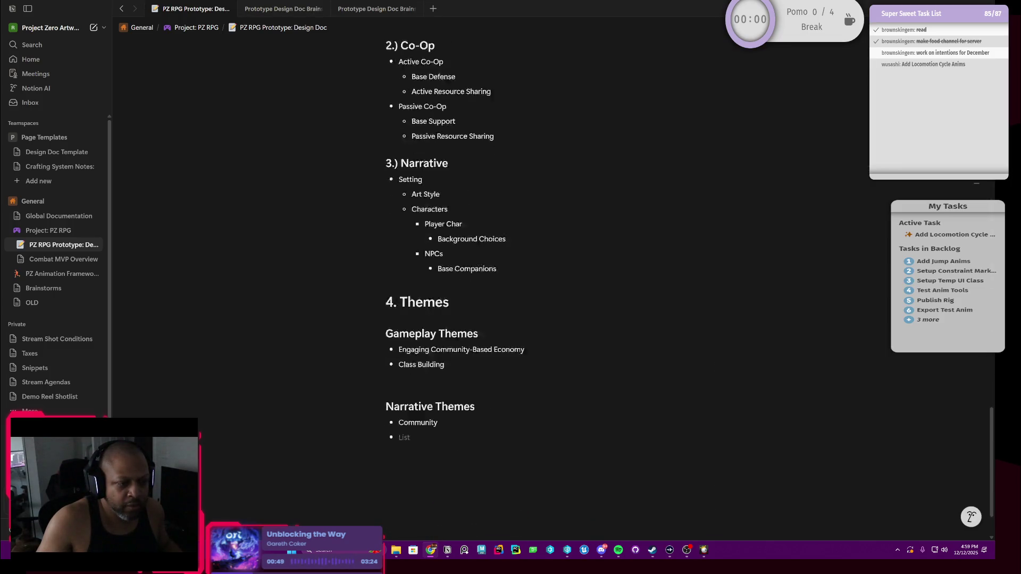
scroll(463, 287, down, 1)
scroll(463, 288, up, 3)
scroll(463, 287, up, 3)
scroll(462, 288, up, 4)
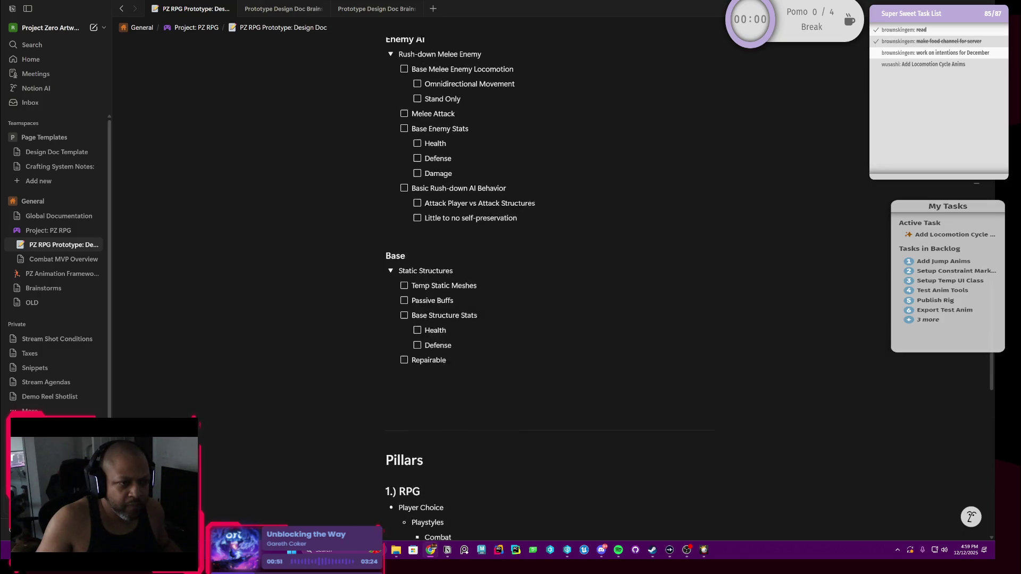
scroll(463, 288, up, 3)
scroll(463, 287, up, 1)
scroll(463, 287, up, 2)
scroll(464, 288, down, 2)
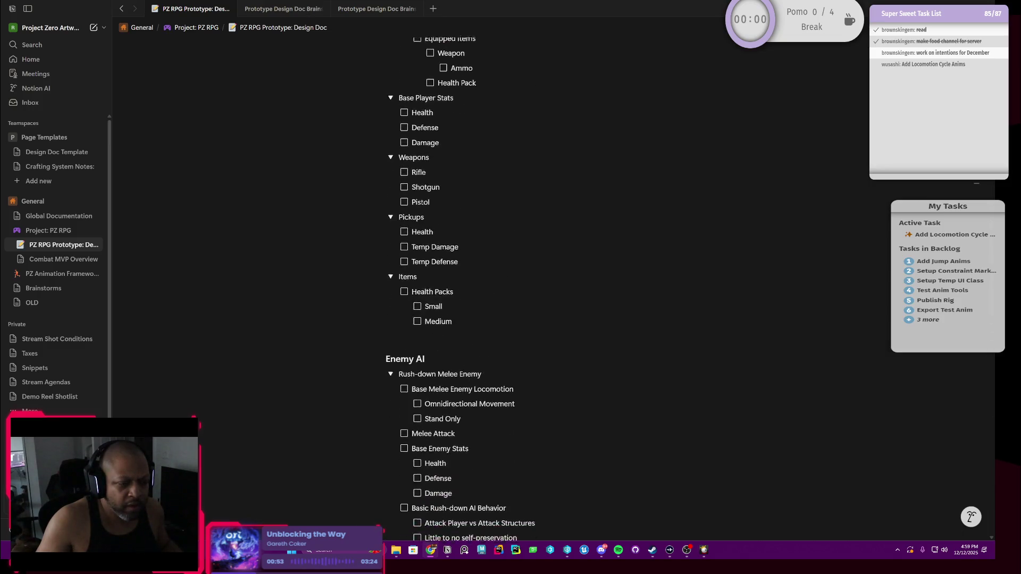
scroll(463, 287, down, 3)
scroll(463, 288, down, 2)
scroll(463, 287, up, 1)
scroll(463, 287, up, 3)
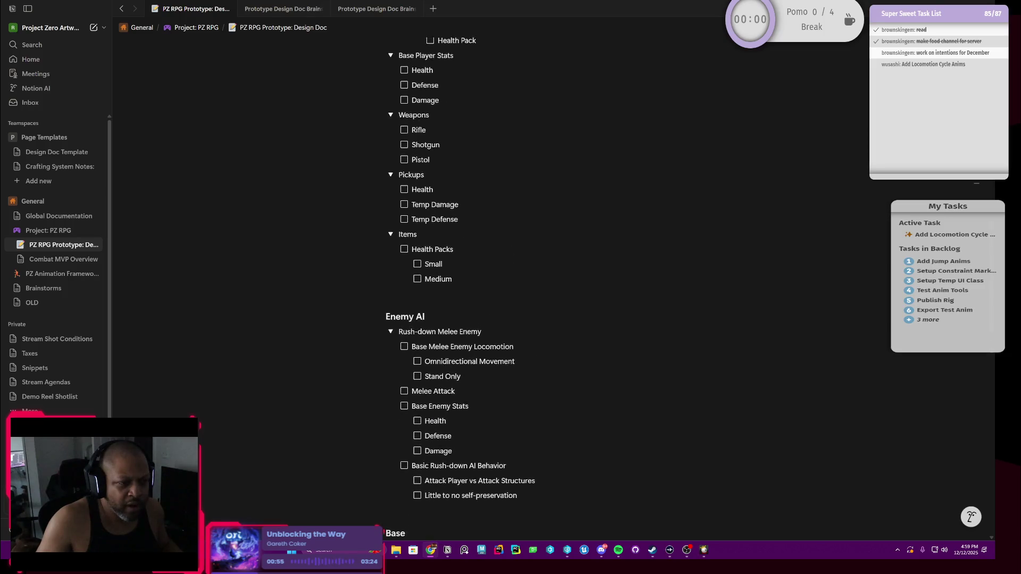
scroll(464, 297, up, 3)
scroll(463, 297, up, 4)
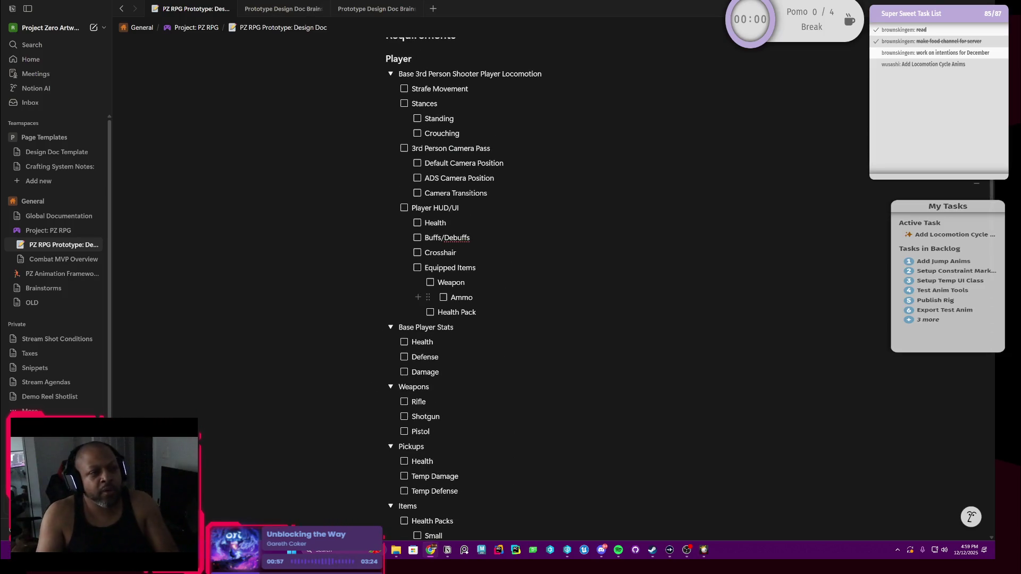
scroll(463, 297, up, 5)
scroll(463, 298, up, 3)
scroll(463, 296, up, 3)
scroll(463, 297, up, 2)
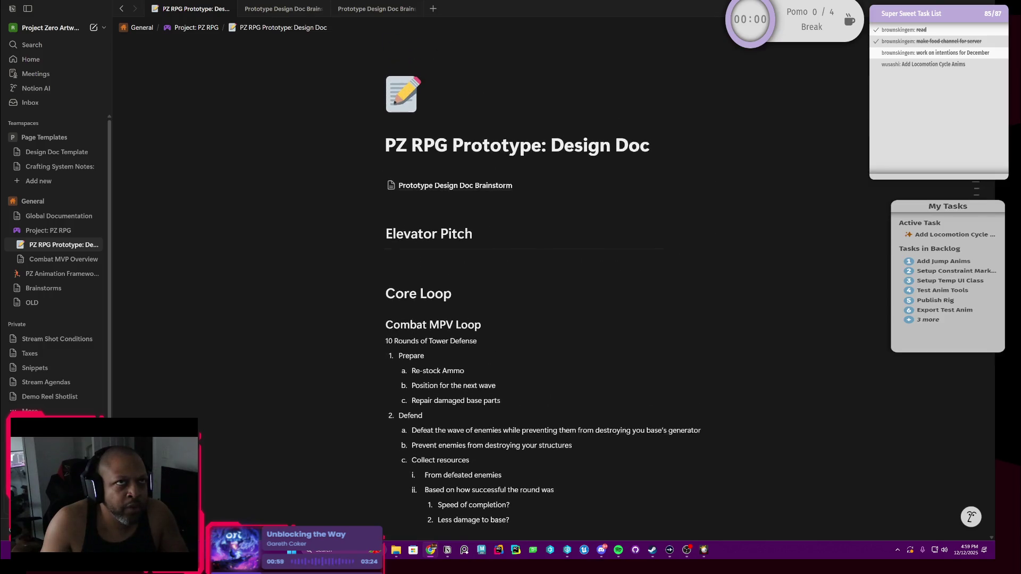
scroll(462, 240, down, 1)
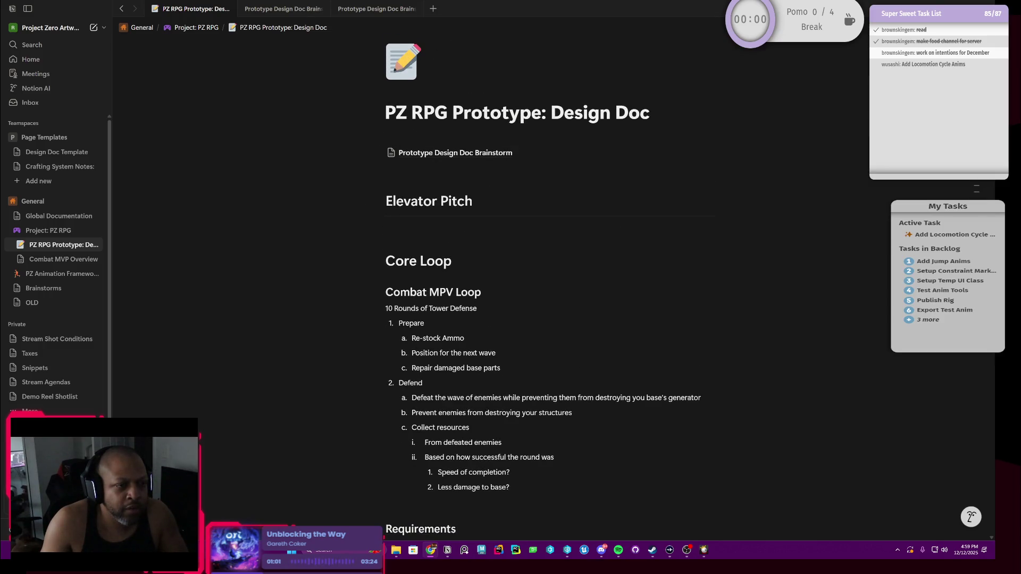
drag(386, 113, 650, 112)
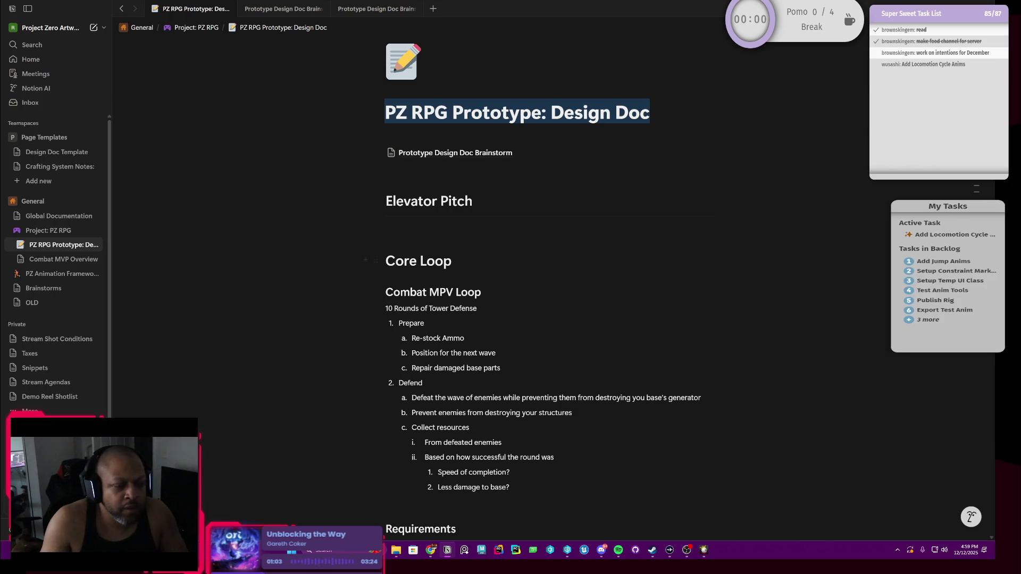
scroll(511, 319, down, 2)
scroll(511, 319, down, 4)
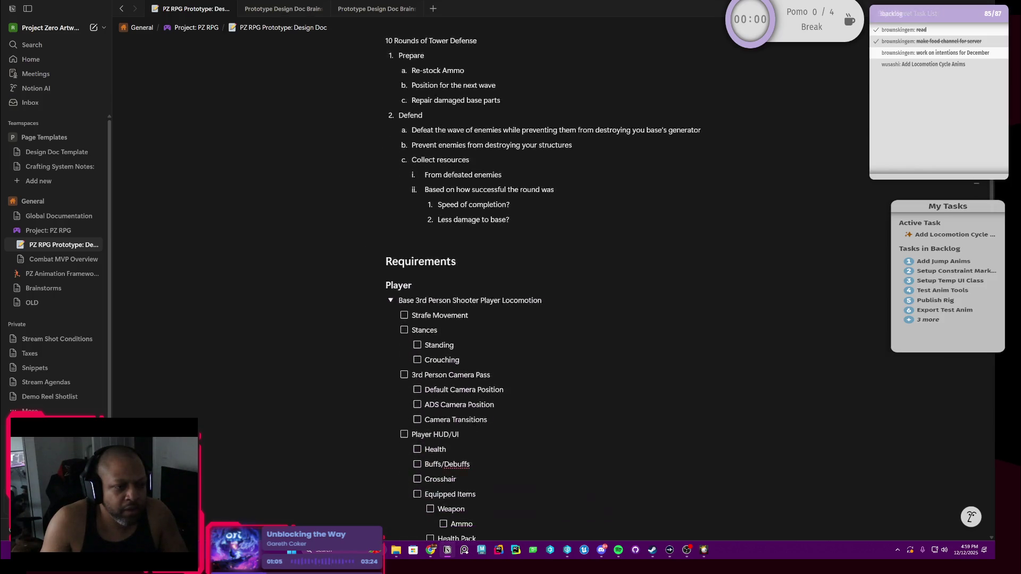
scroll(511, 319, down, 1)
scroll(510, 320, down, 3)
scroll(511, 319, down, 1)
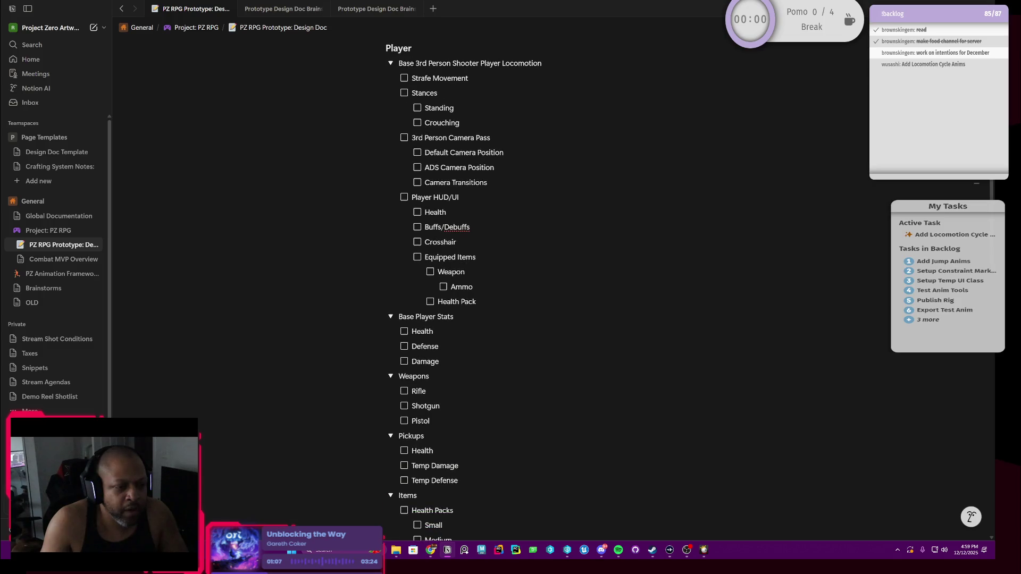
scroll(511, 319, down, 2)
scroll(511, 319, down, 4)
scroll(511, 319, down, 1)
scroll(511, 319, down, 2)
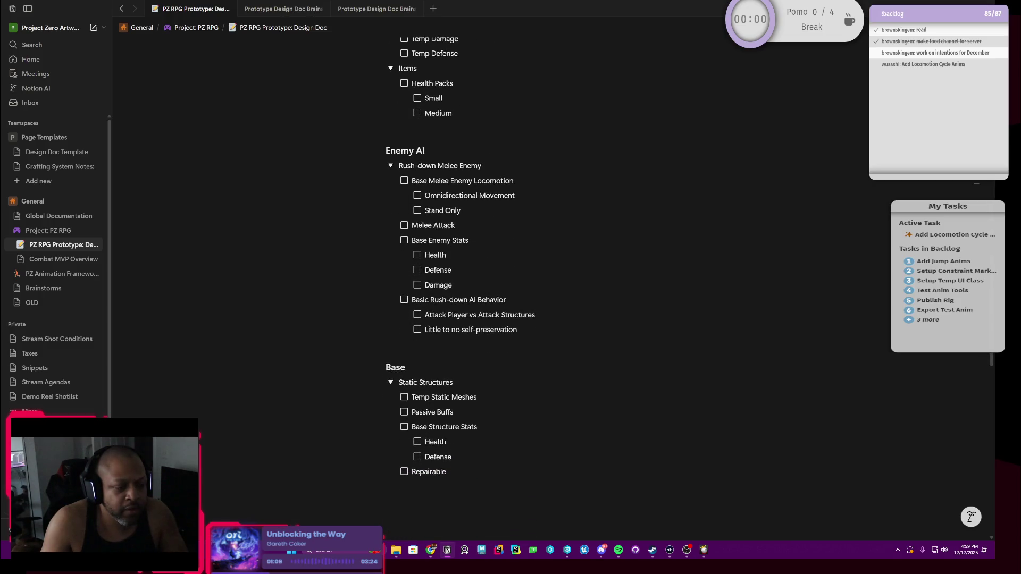
scroll(511, 319, down, 3)
scroll(511, 320, down, 2)
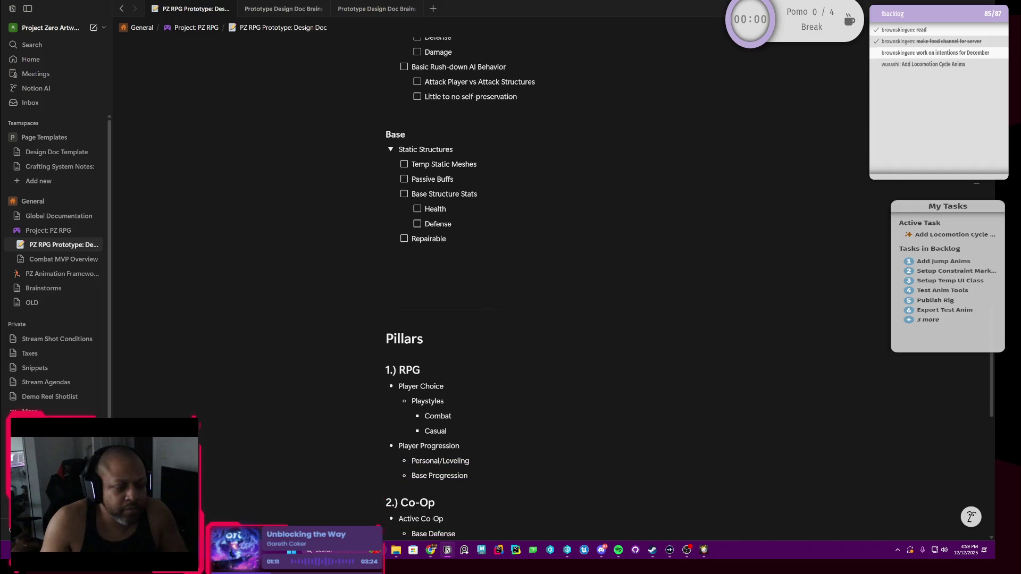
scroll(511, 319, down, 2)
scroll(511, 319, up, 3)
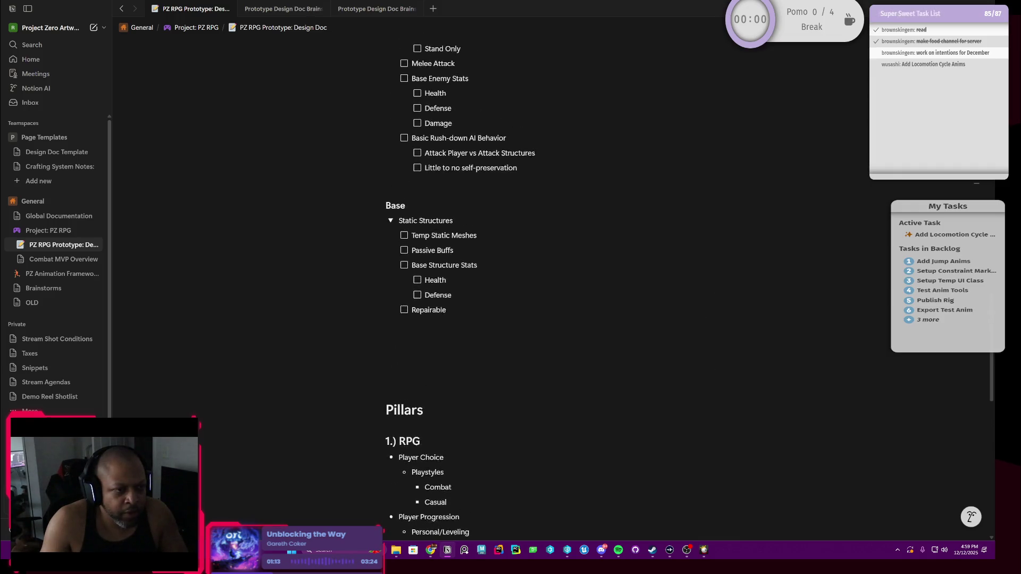
scroll(511, 319, up, 1)
scroll(511, 319, up, 2)
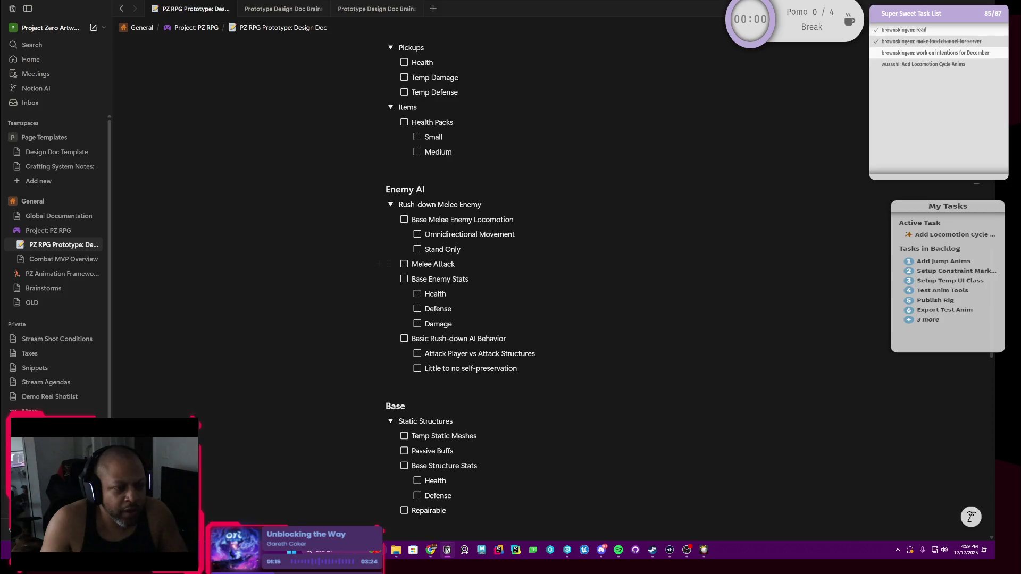
scroll(512, 319, up, 2)
scroll(510, 320, up, 1)
scroll(511, 319, up, 1)
scroll(511, 320, up, 2)
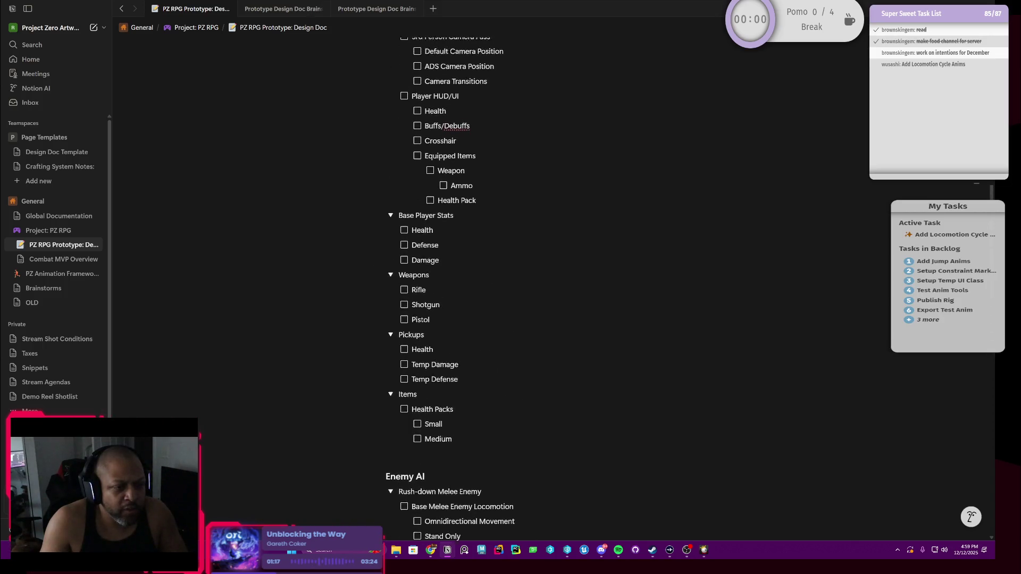
scroll(511, 319, up, 1)
scroll(511, 320, up, 1)
scroll(511, 319, down, 2)
scroll(511, 320, down, 3)
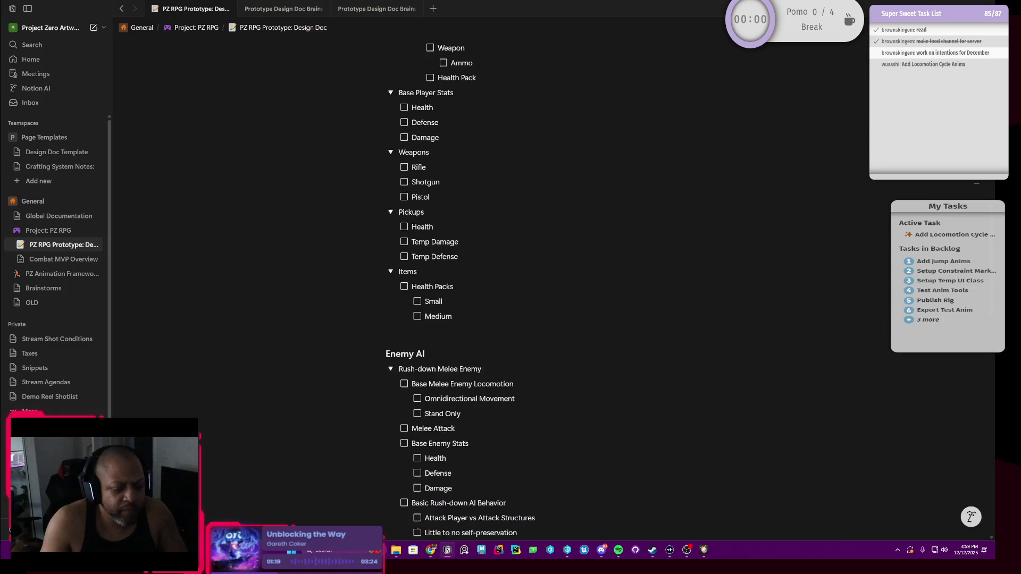
scroll(511, 320, down, 1)
scroll(512, 320, down, 3)
scroll(511, 320, down, 1)
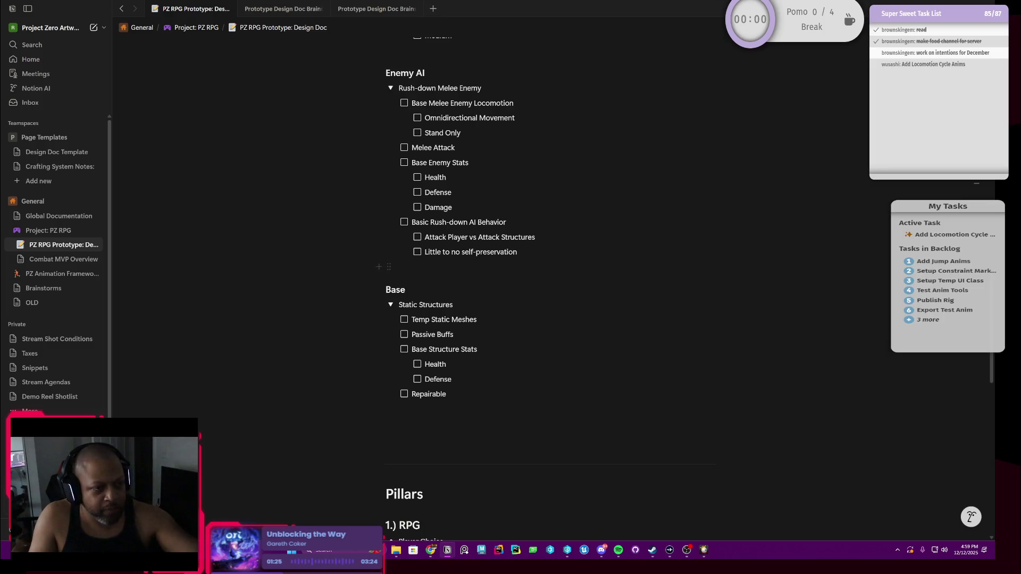
scroll(551, 288, up, 2)
scroll(551, 287, up, 2)
scroll(550, 287, up, 1)
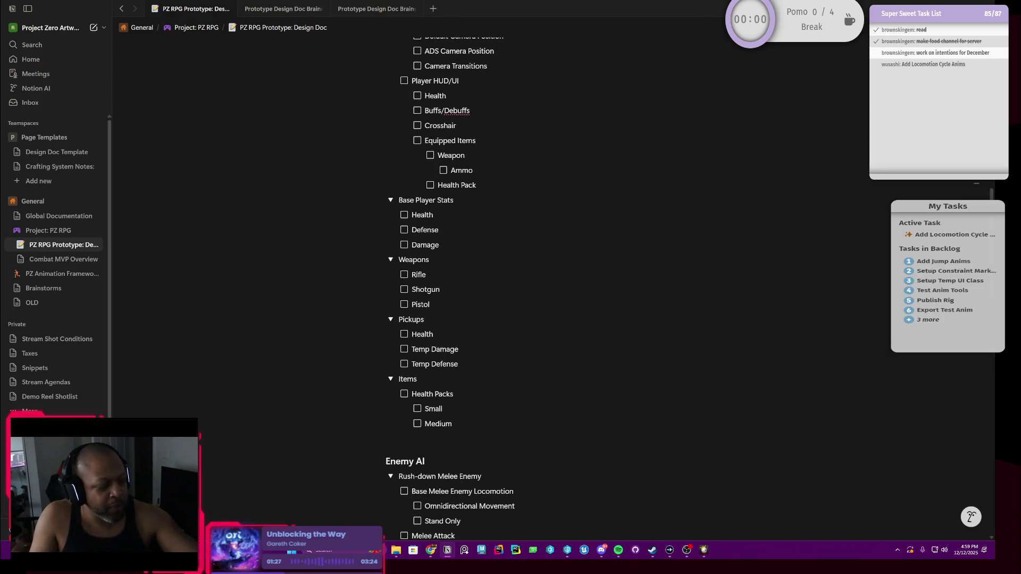
scroll(551, 287, up, 1)
scroll(551, 288, up, 1)
scroll(551, 288, up, 2)
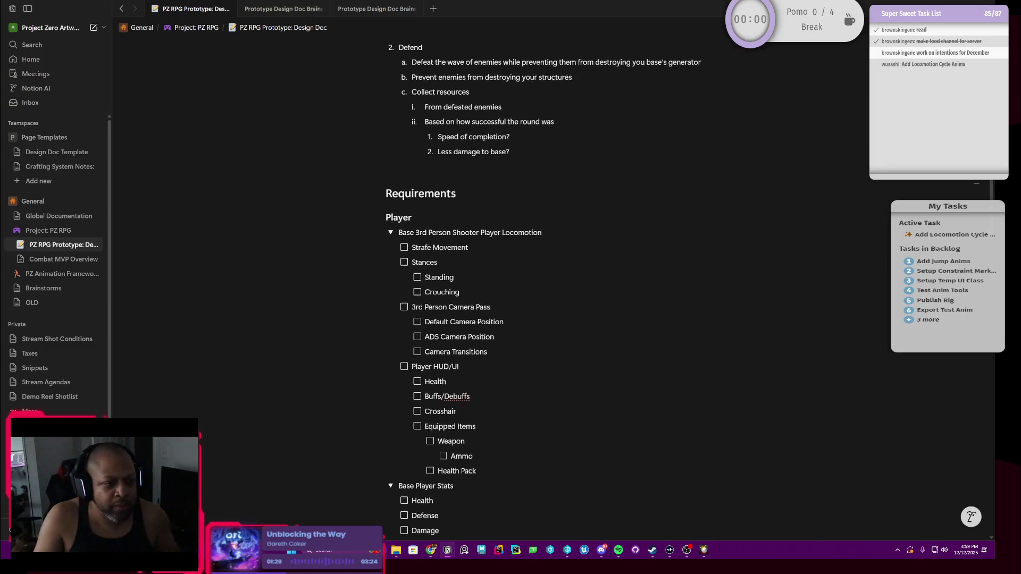
scroll(551, 288, up, 1)
scroll(551, 288, up, 2)
scroll(550, 288, up, 1)
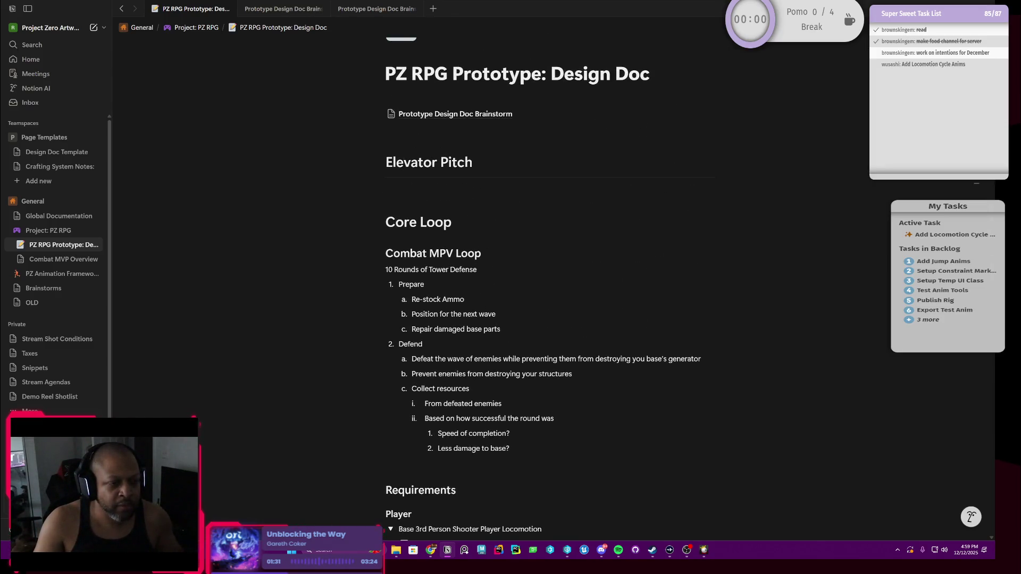
scroll(550, 287, down, 1)
scroll(551, 288, down, 2)
scroll(551, 288, down, 4)
scroll(551, 287, down, 2)
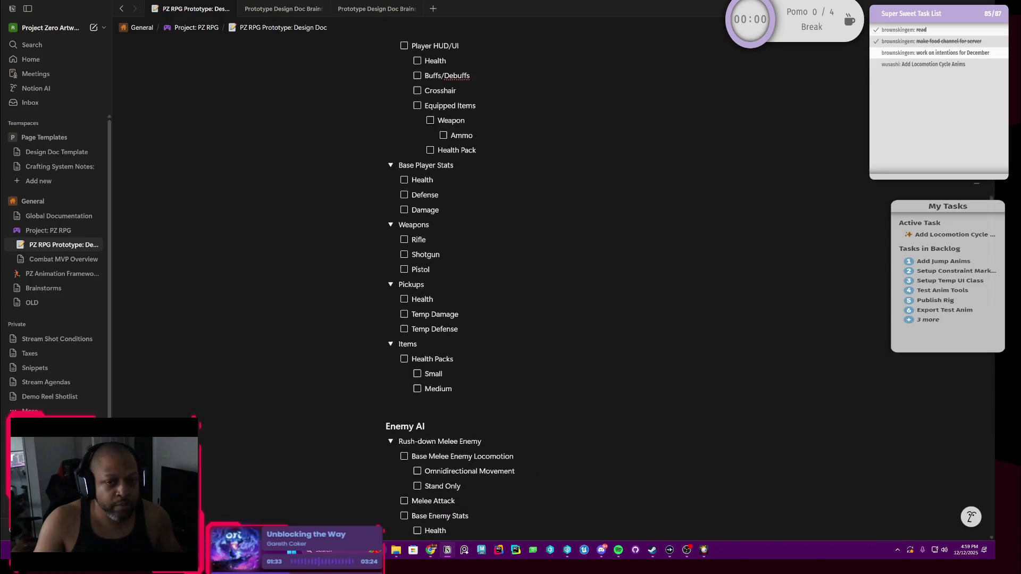
scroll(551, 287, down, 1)
scroll(551, 287, down, 1)
scroll(551, 287, down, 3)
scroll(551, 287, down, 2)
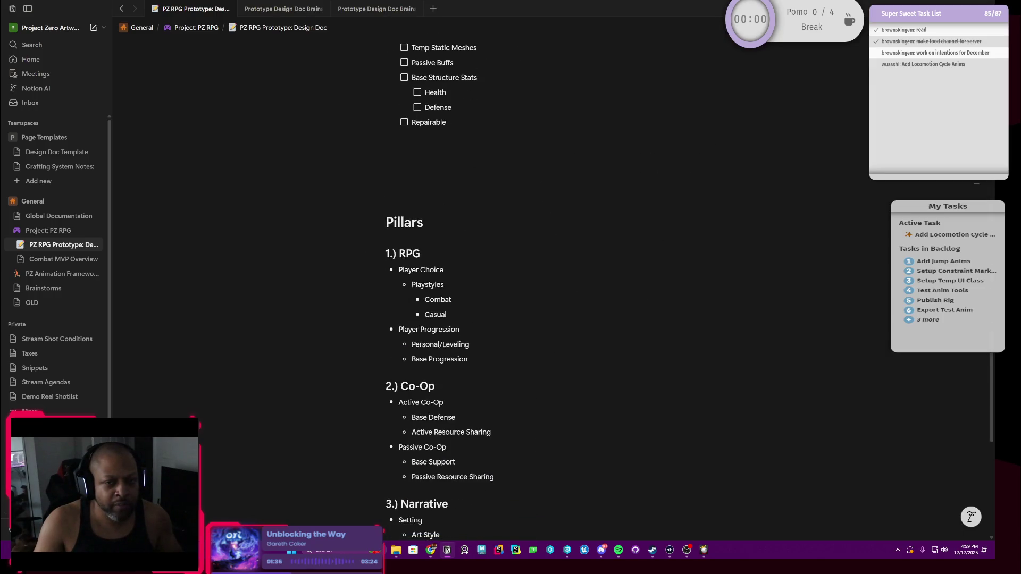
scroll(551, 287, down, 3)
scroll(550, 288, down, 1)
scroll(552, 288, down, 1)
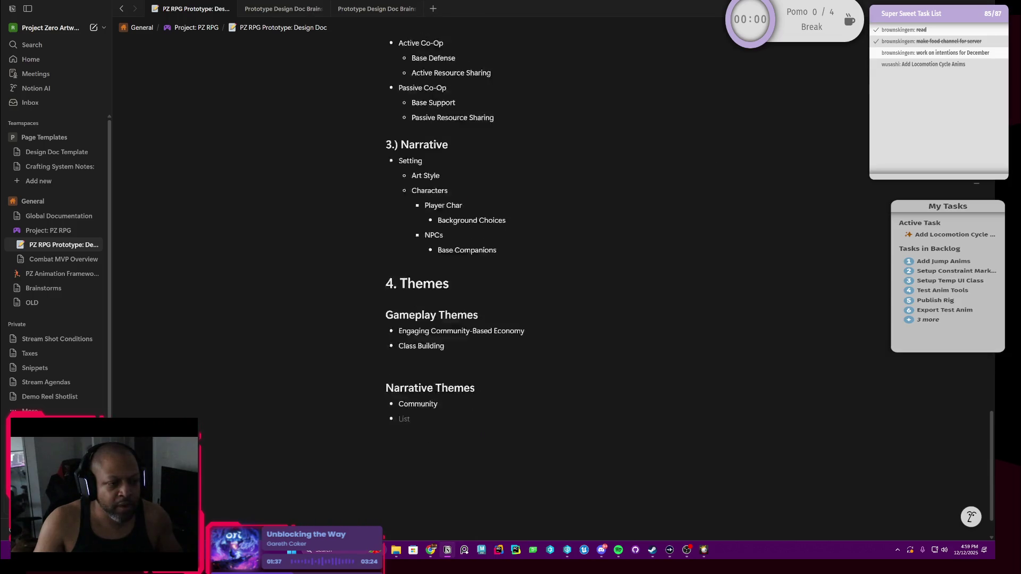
scroll(551, 287, up, 5)
scroll(551, 288, up, 2)
scroll(551, 287, up, 3)
scroll(551, 287, up, 4)
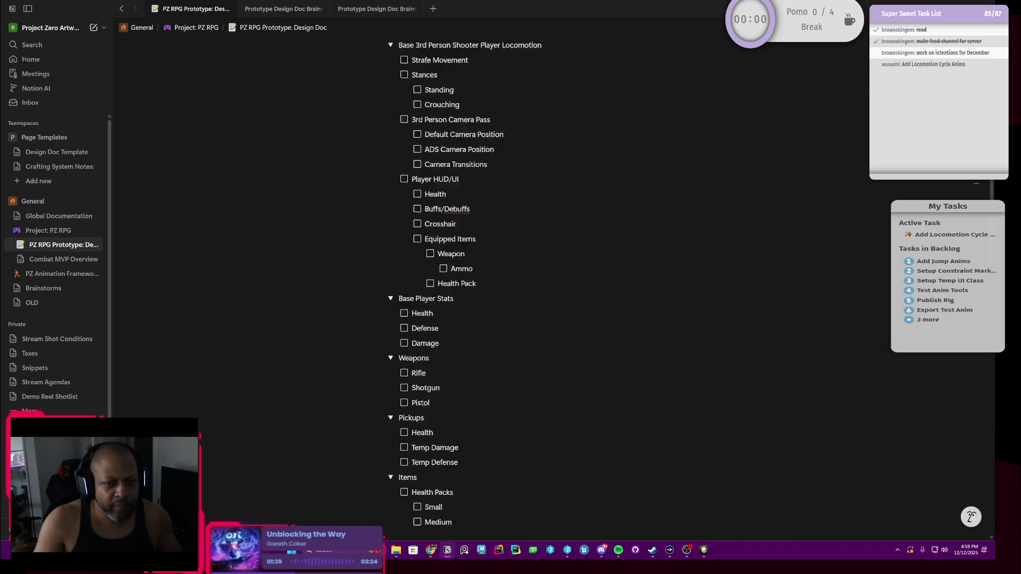
scroll(550, 288, up, 3)
scroll(551, 287, up, 1)
scroll(551, 287, up, 3)
scroll(550, 288, up, 1)
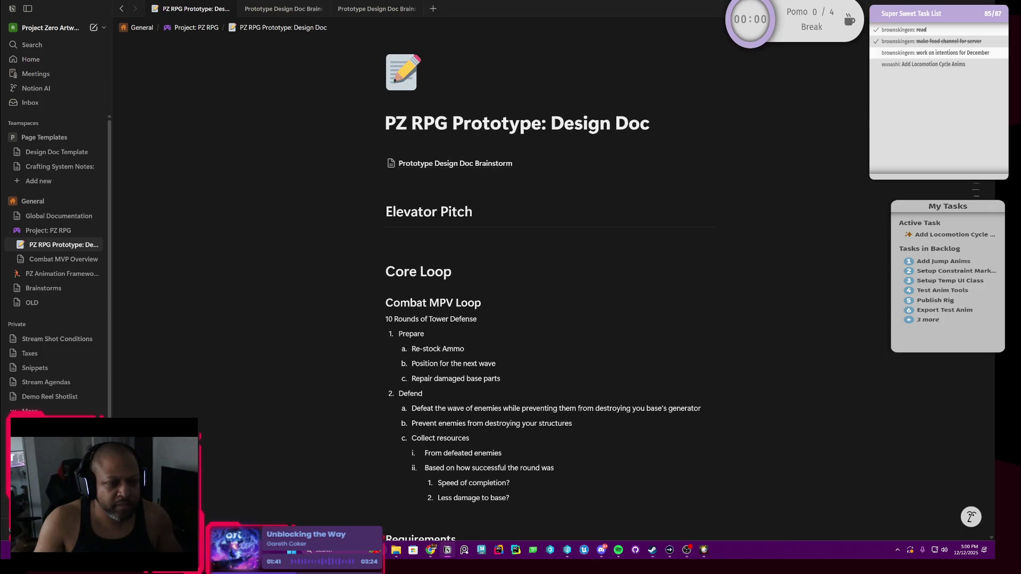
scroll(551, 287, down, 1)
scroll(551, 287, down, 2)
scroll(551, 288, down, 2)
scroll(550, 288, down, 2)
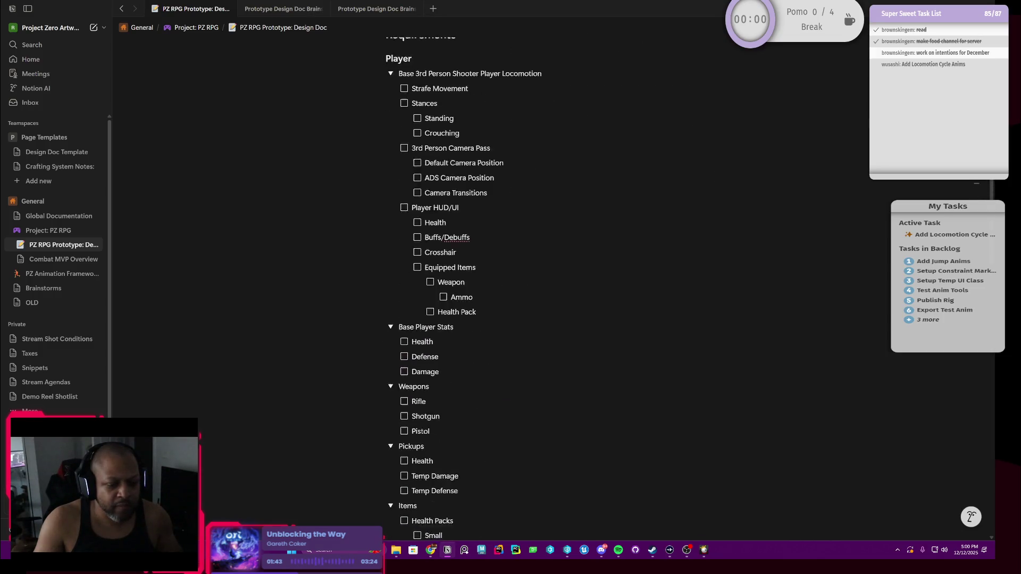
scroll(551, 288, down, 2)
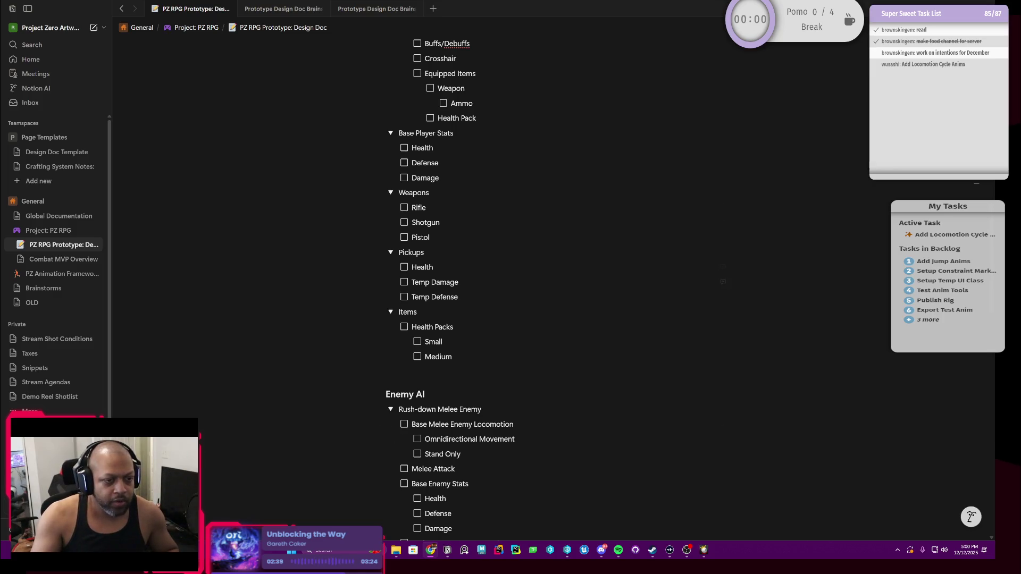
Switch from the Notion design doc to the Steam library showing Marvel Rivals.
key(alt+Tab)
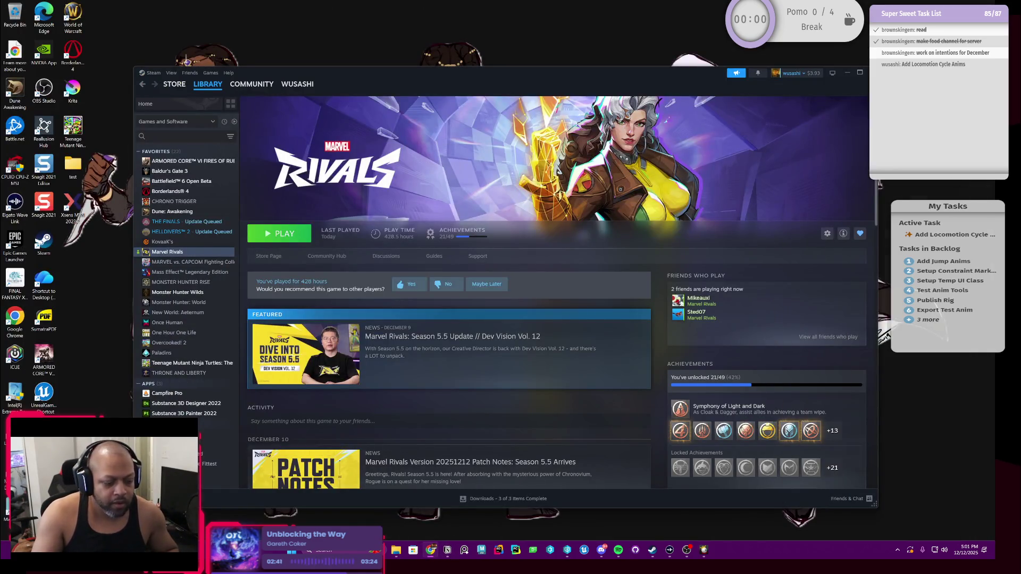